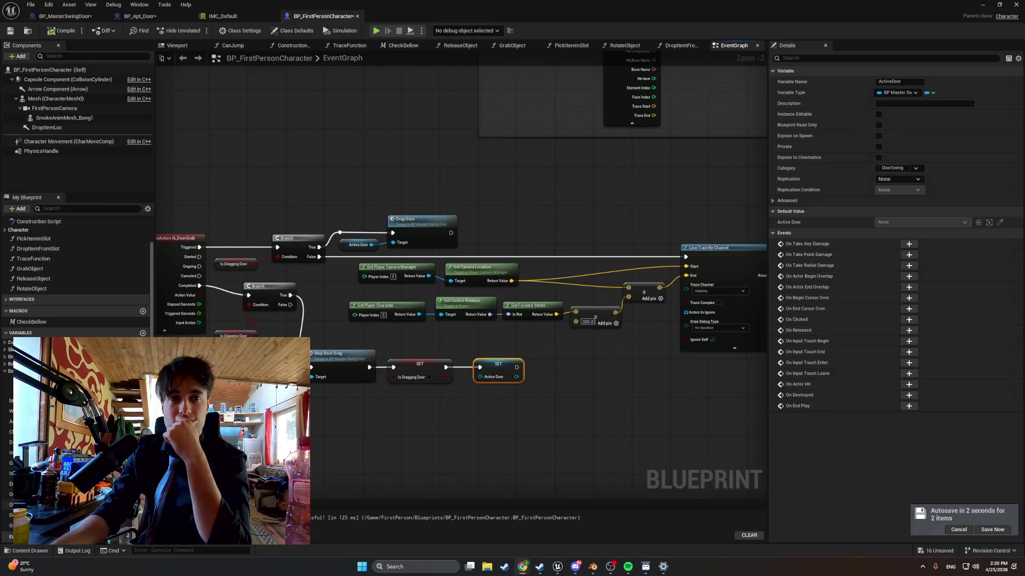
Open BP_MasterSwingDoor's DragDoor function graph
{"action": "left_click", "coordinate": [141, 17]}
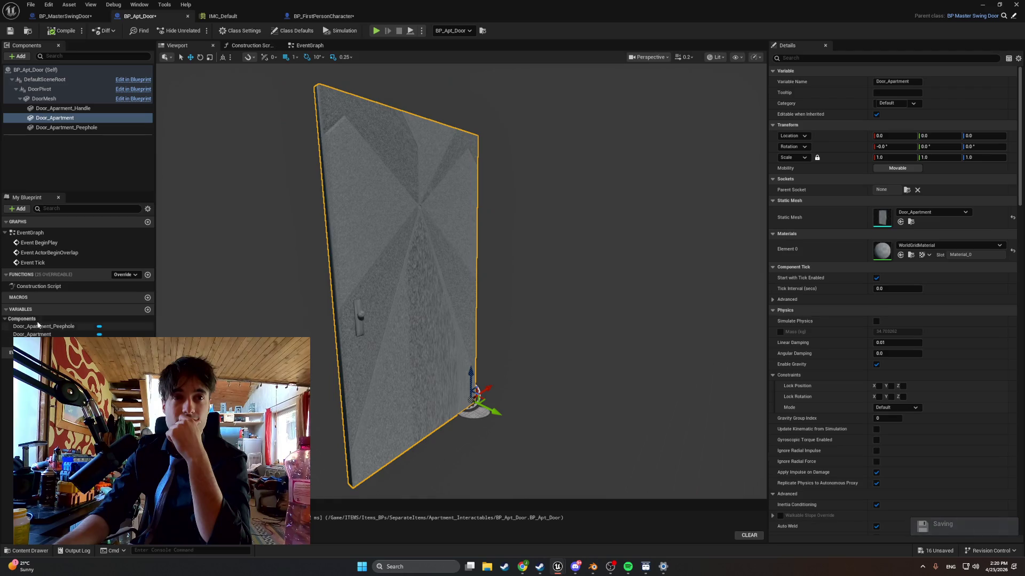
{"action": "left_click", "coordinate": [64, 16]}
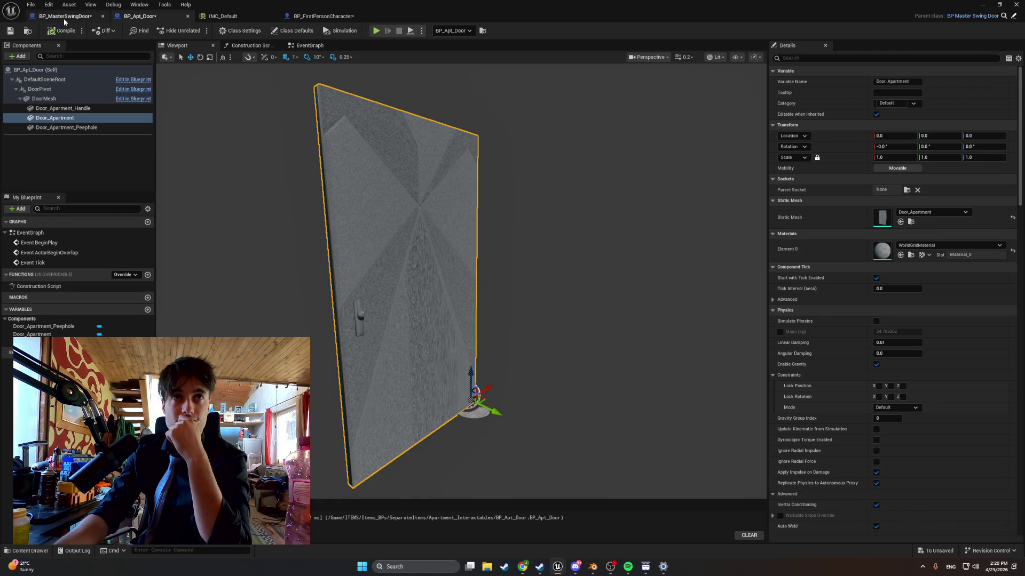
{"action": "left_click", "coordinate": [60, 312]}
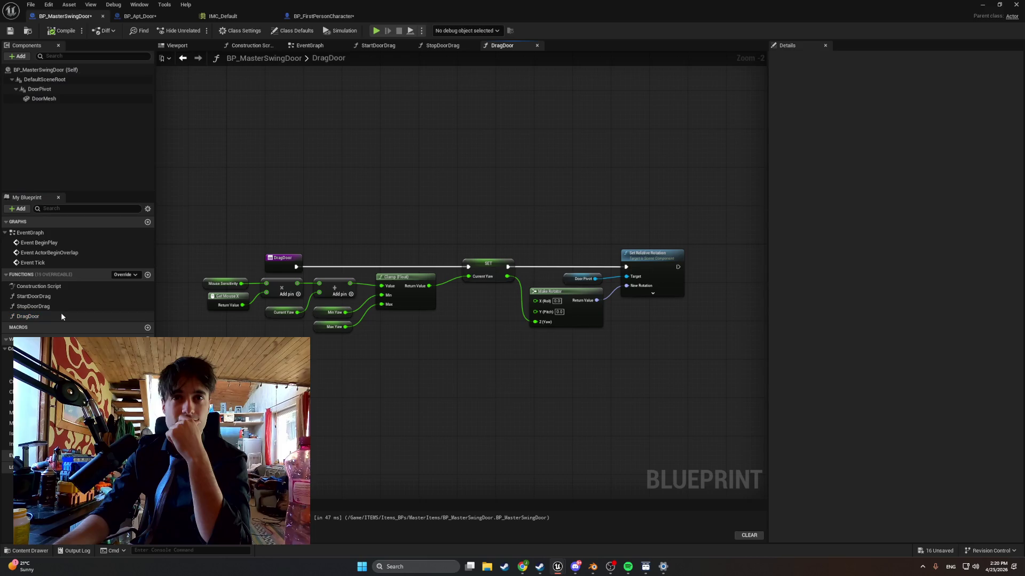
{"action": "mouse_move", "coordinate": [406, 374]}
{"action": "left_mouse_down"}
{"action": "mouse_move", "coordinate": [339, 376]}
{"action": "mouse_move", "coordinate": [348, 379]}
{"action": "left_mouse_up"}
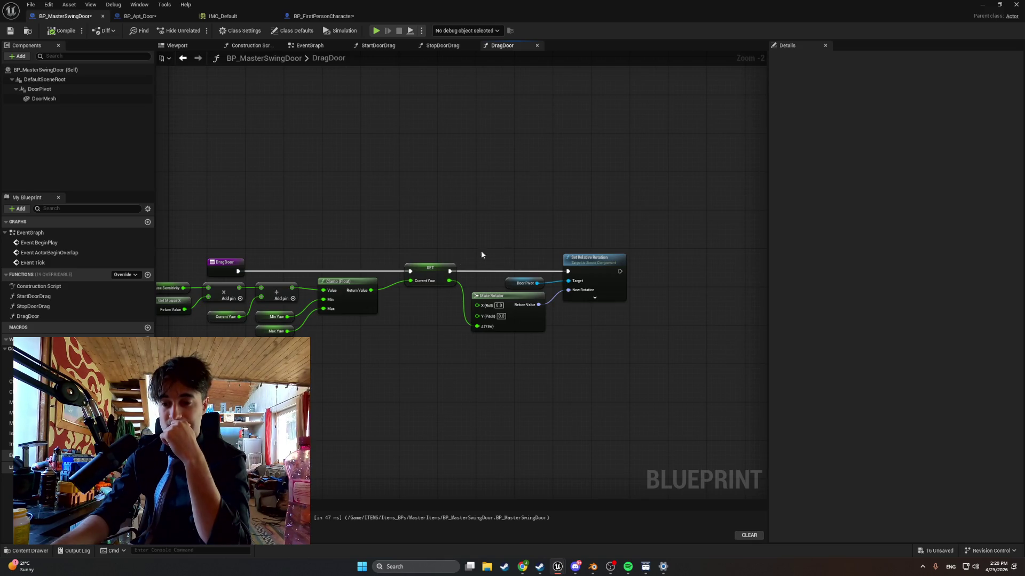
Add a Print String node after Set Relative Rotation, aligned on its execution line
{"action": "left_click_drag", "start_coordinate": [620, 271], "coordinate": [646, 270]}
{"action": "type", "text": "print"}
{"action": "key", "text": "Return"}
{"action": "scroll", "coordinate": [714, 262], "scroll_direction": "up", "scroll_amount": 2}
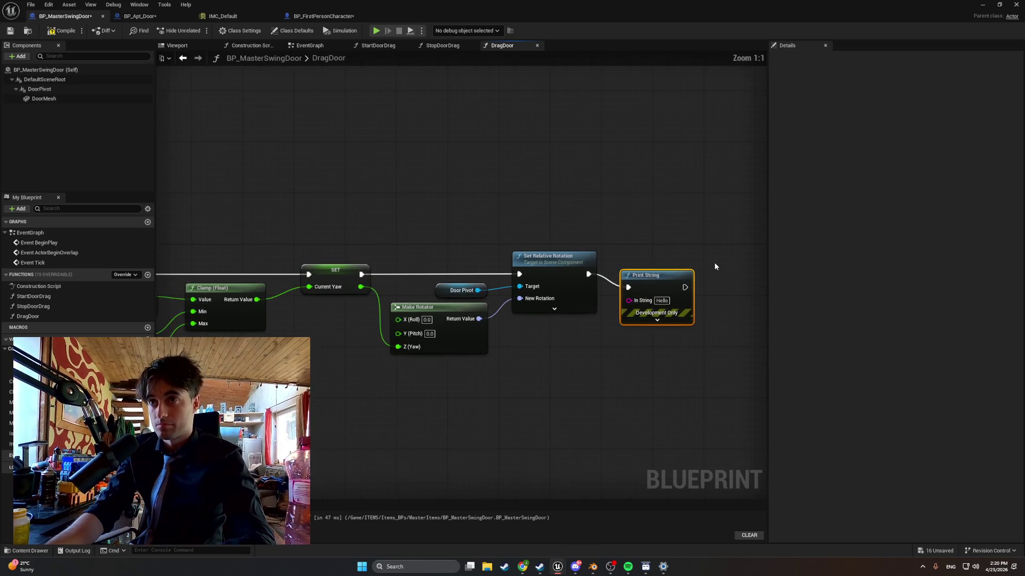
{"action": "left_click_drag", "start_coordinate": [651, 275], "coordinate": [651, 262]}
Change the Print String message to 'Dragging' and return to the level editor
{"action": "left_click", "coordinate": [663, 287]}
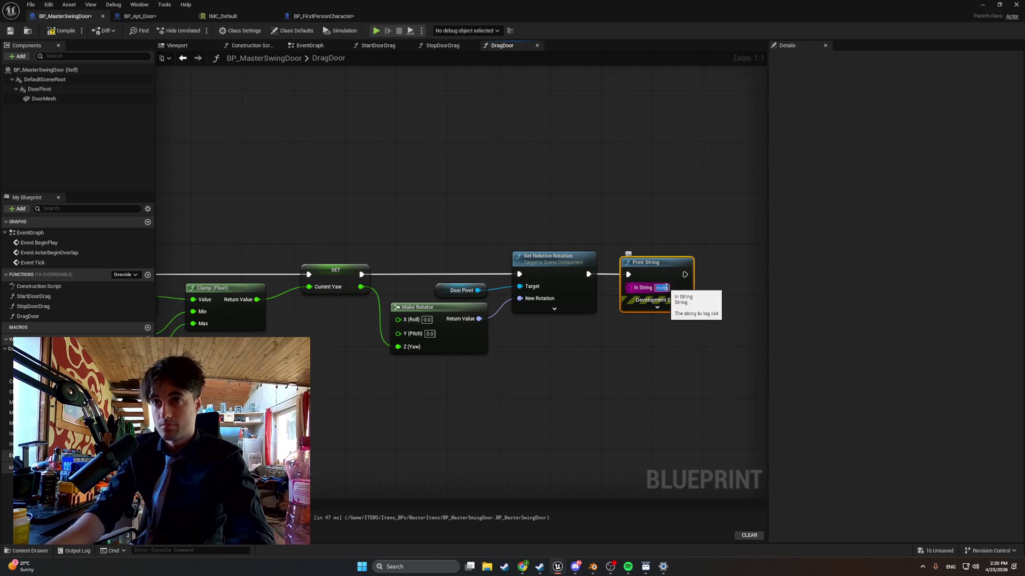
{"action": "type", "text": "Is"}
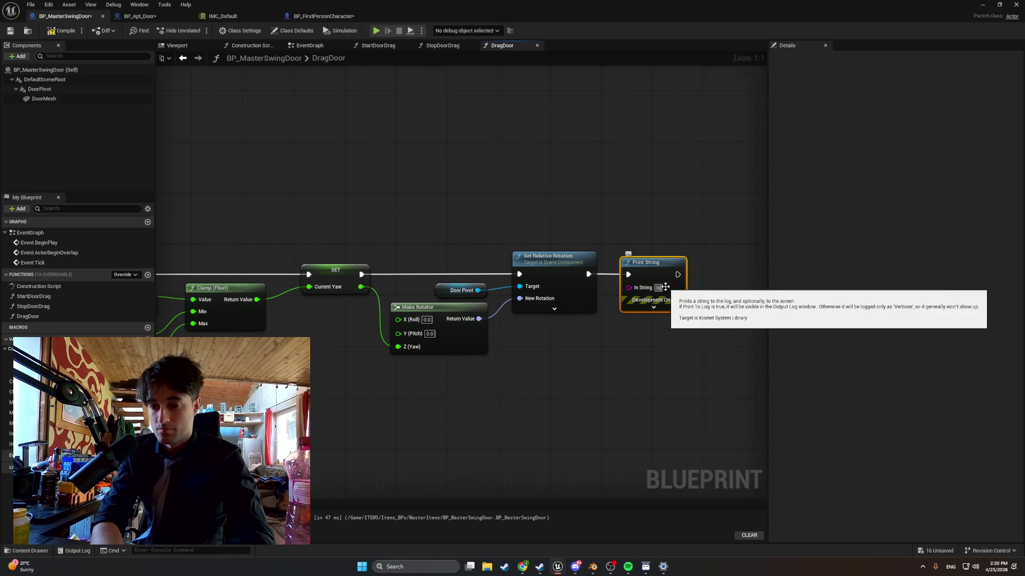
{"action": "key", "text": "BackSpace"}
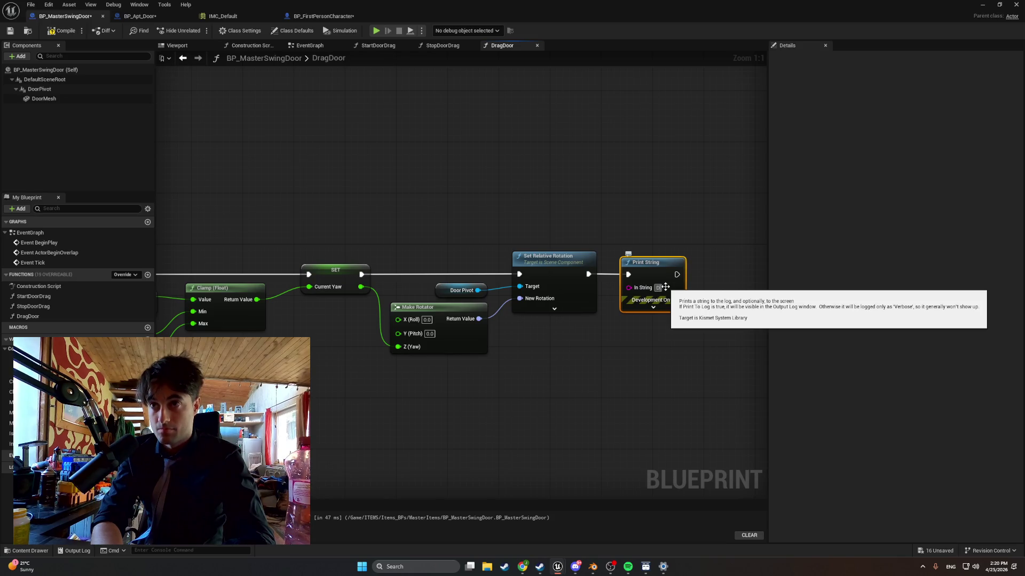
{"action": "type", "text": "ragging"}
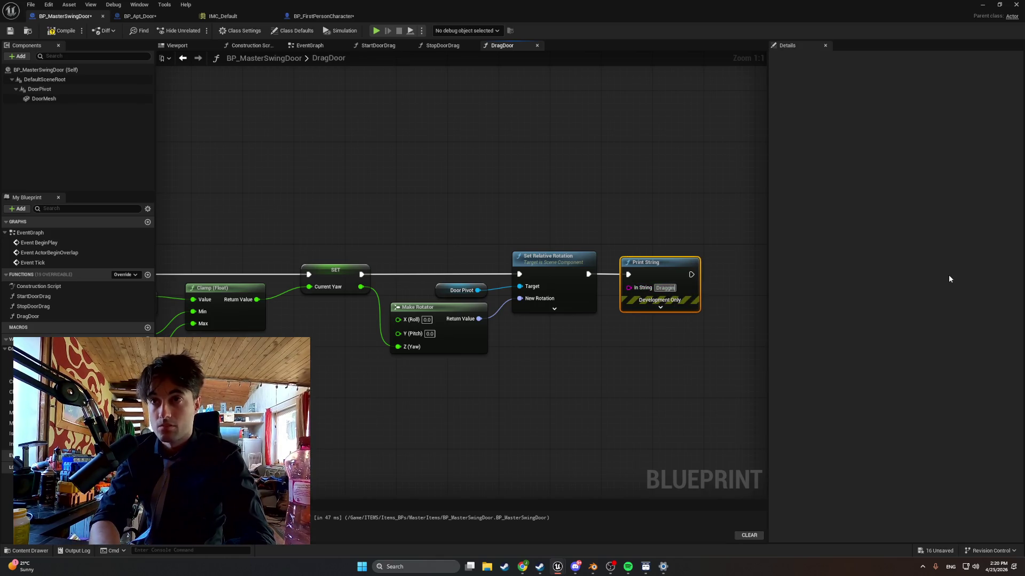
{"action": "key", "text": "Return"}
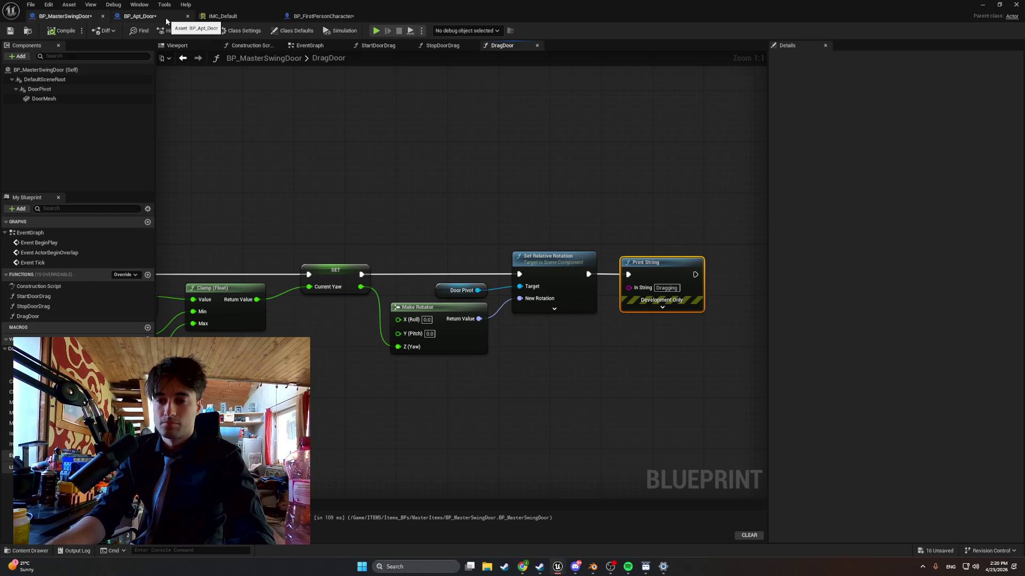
{"action": "left_click", "coordinate": [982, 5]}
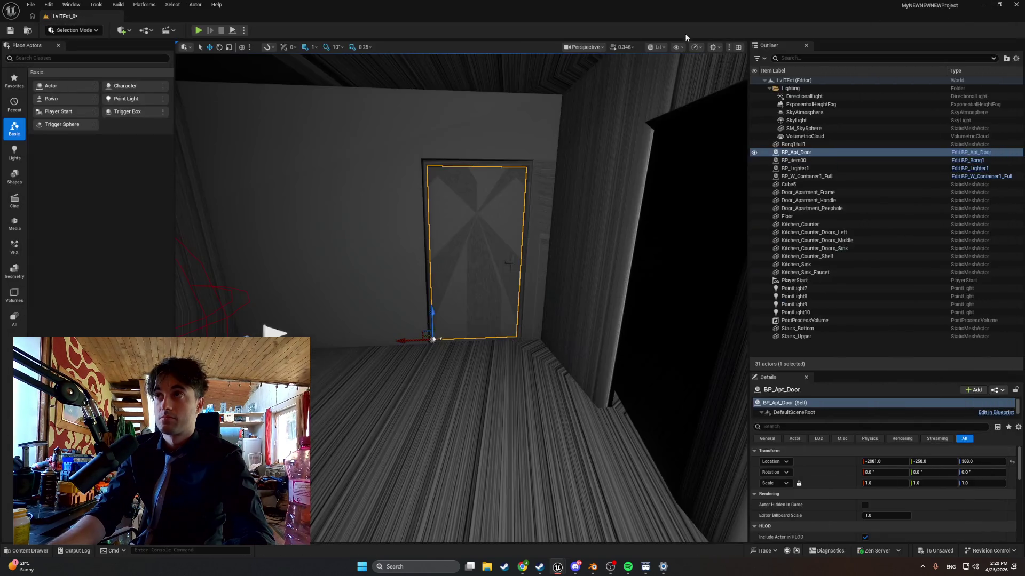
Play the level in editor and snip a region of the door view
{"action": "key", "text": "alt+p"}
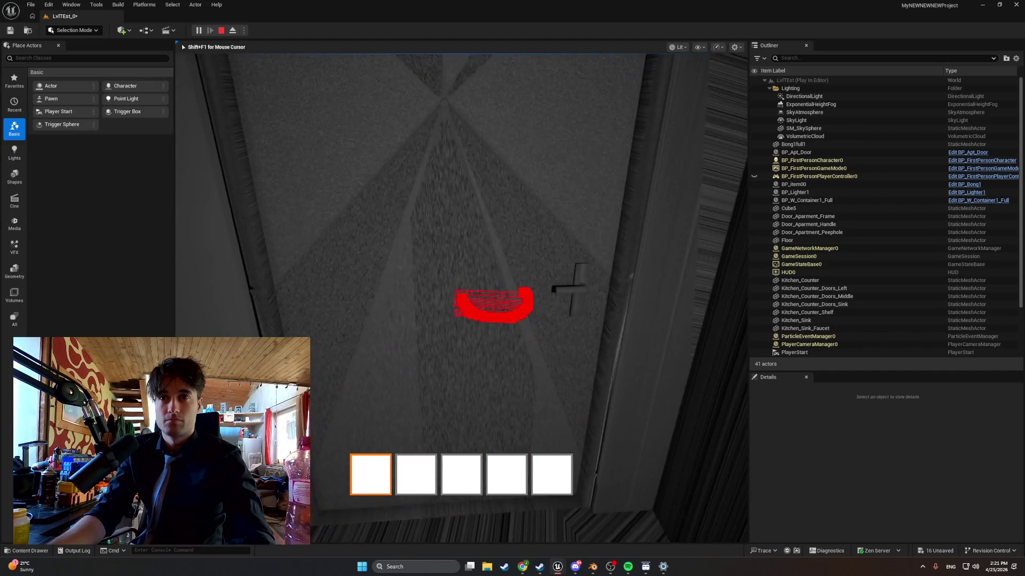
{"action": "key", "text": "super+shift+s"}
{"action": "left_click_drag", "start_coordinate": [587, 429], "coordinate": [309, 135]}
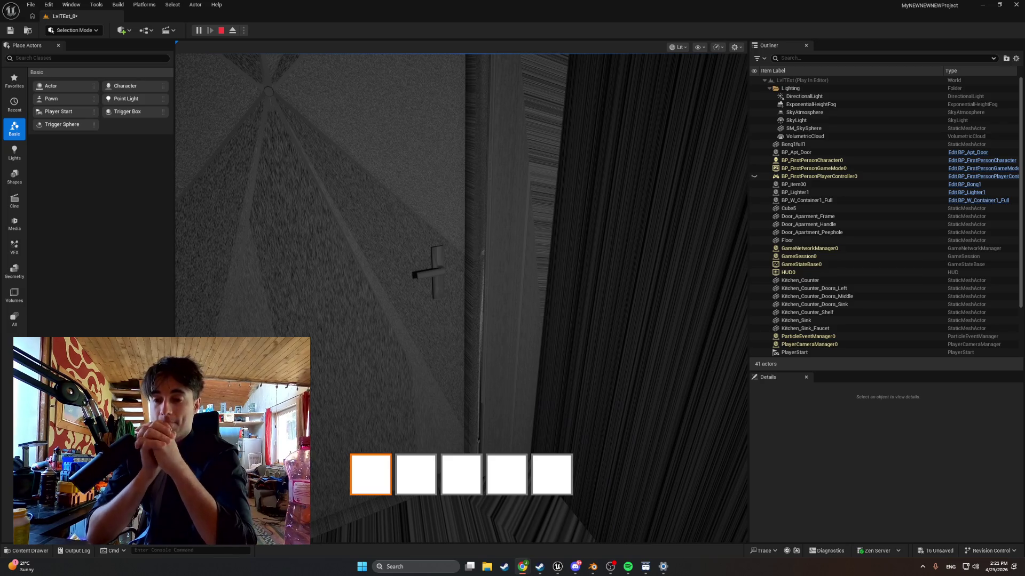
Bring the BP_MasterSwingDoor DragDoor graph back from the taskbar
{"action": "mouse_move", "coordinate": [558, 567]}
{"action": "left_click", "coordinate": [558, 520]}
{"action": "scroll", "coordinate": [486, 348], "scroll_direction": "down", "scroll_amount": 1}
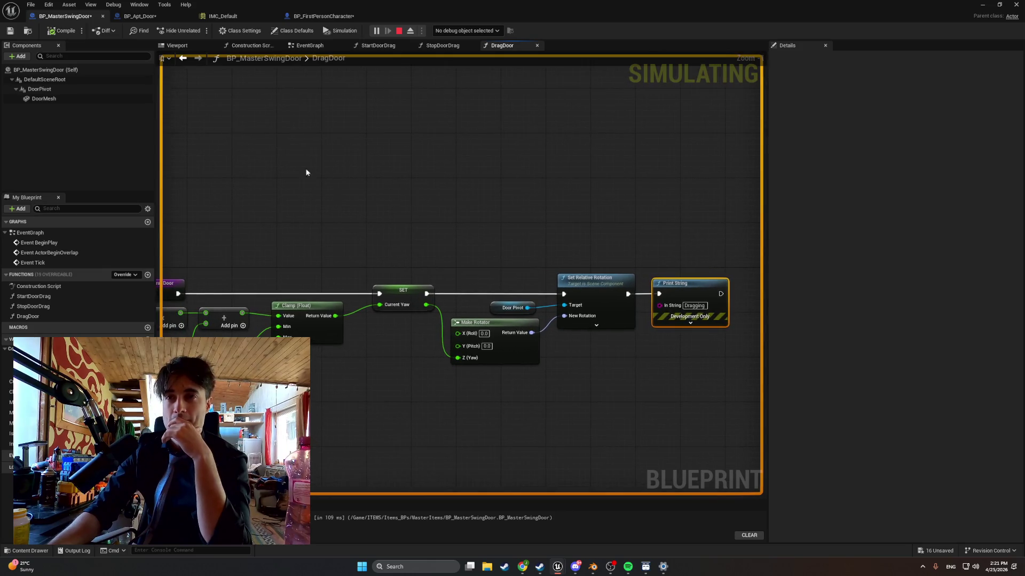
Stop the simulation and switch to the character Blueprint's EventGraph
{"action": "left_click", "coordinate": [398, 35]}
{"action": "mouse_move", "coordinate": [391, 164]}
{"action": "left_mouse_down"}
{"action": "mouse_move", "coordinate": [487, 191]}
{"action": "mouse_move", "coordinate": [465, 190]}
{"action": "left_mouse_up"}
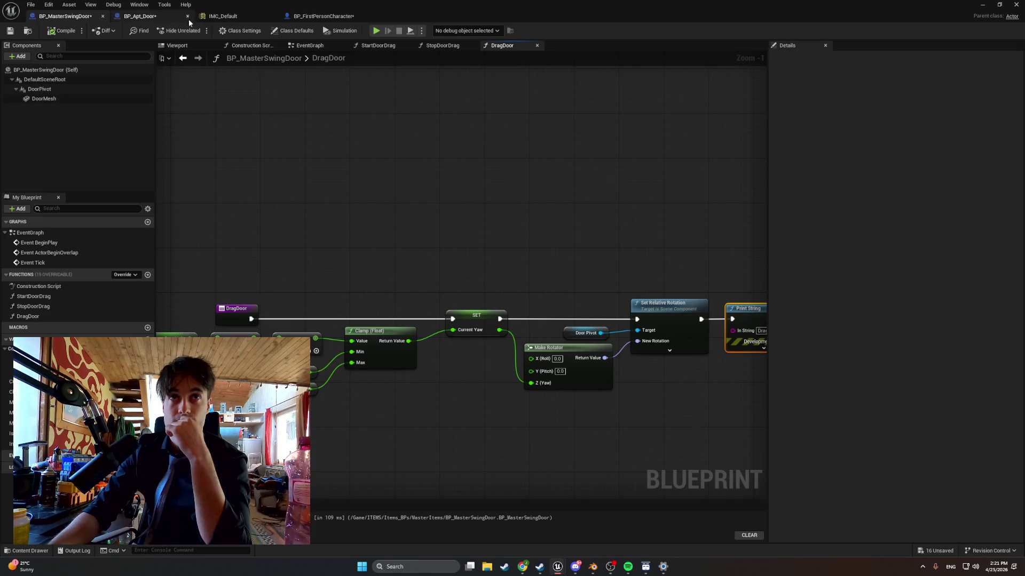
{"action": "left_click", "coordinate": [168, 17]}
{"action": "left_click", "coordinate": [289, 18]}
{"action": "scroll", "coordinate": [299, 111], "scroll_direction": "up", "scroll_amount": 2}
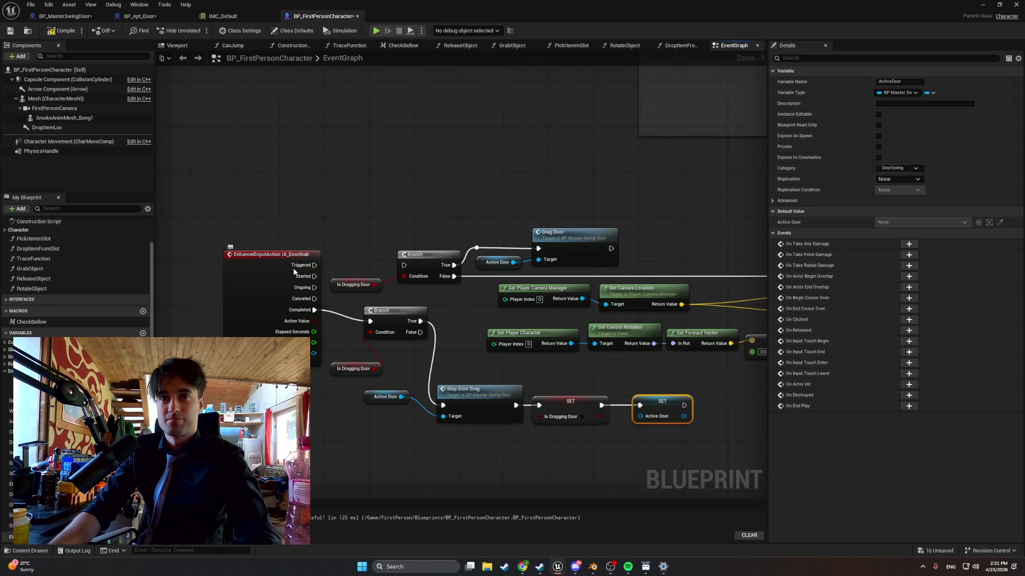
Wire IA_DoorGrab's Started pin to the Branch, compile, and minimize the Blueprint editor
{"action": "left_click_drag", "start_coordinate": [314, 276], "coordinate": [404, 266]}
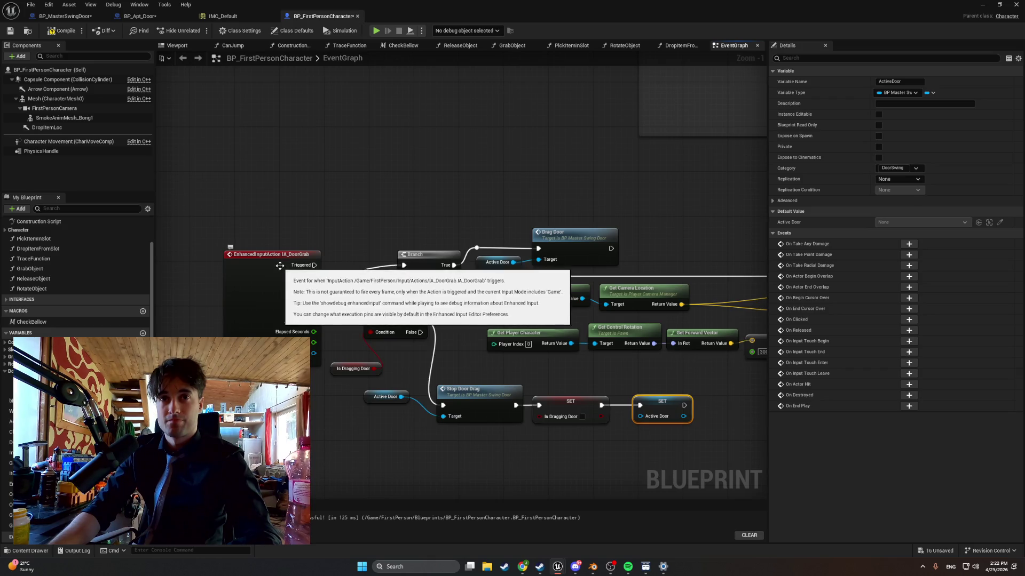
{"action": "mouse_move", "coordinate": [272, 256]}
{"action": "left_mouse_down"}
{"action": "mouse_move", "coordinate": [266, 251]}
{"action": "mouse_move", "coordinate": [281, 248]}
{"action": "left_mouse_up"}
{"action": "left_click", "coordinate": [61, 30]}
{"action": "left_click", "coordinate": [985, 7]}
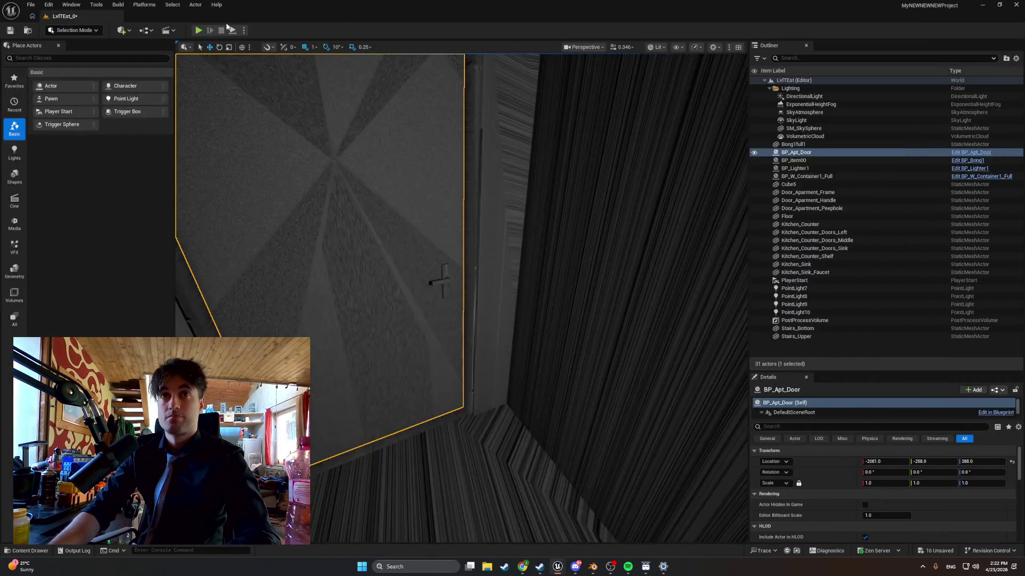
Play-test the door grab, stop with Esc, and reopen BP_FirstPersonCharacter's EventGraph
{"action": "left_click", "coordinate": [199, 30]}
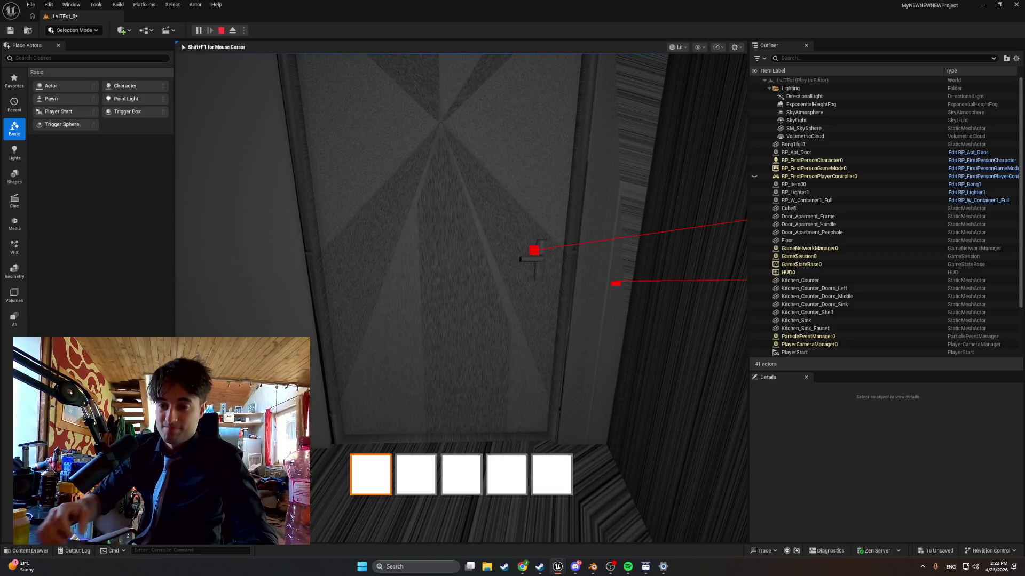
{"action": "key", "text": "Escape"}
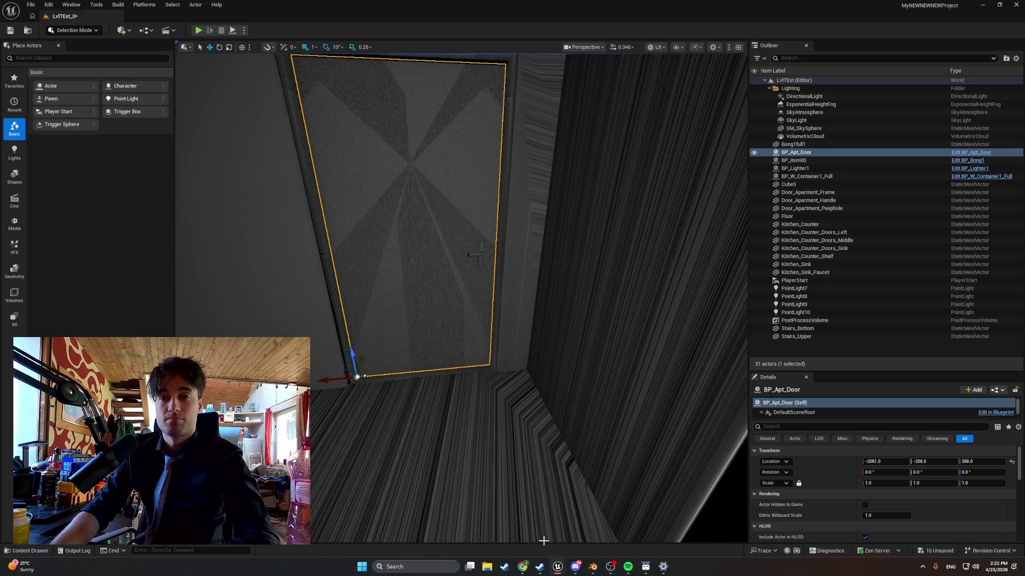
{"action": "mouse_move", "coordinate": [555, 563]}
{"action": "left_click", "coordinate": [580, 540]}
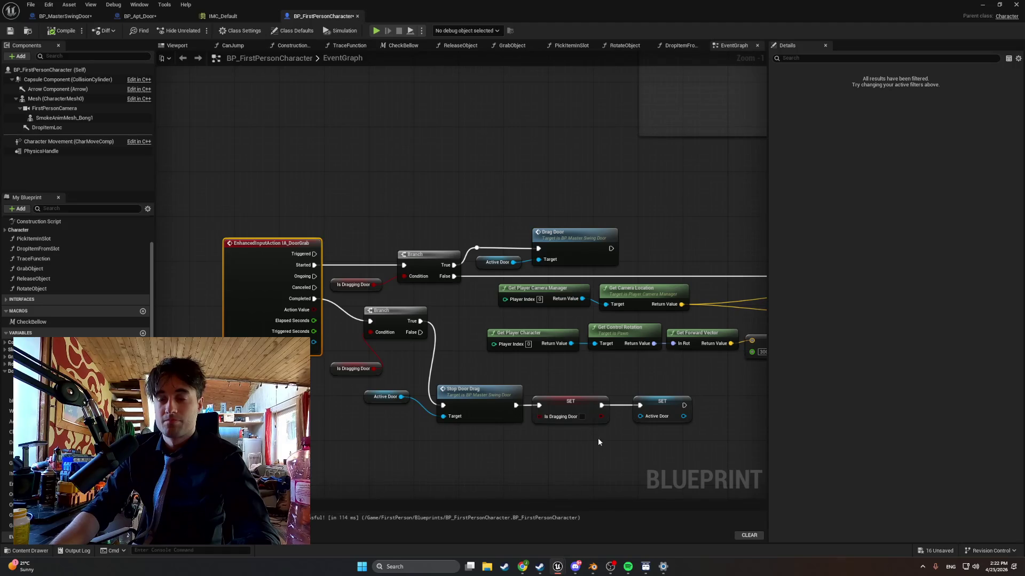
{"action": "mouse_move", "coordinate": [535, 442]}
{"action": "left_mouse_down"}
{"action": "mouse_move", "coordinate": [358, 429]}
{"action": "mouse_move", "coordinate": [506, 430]}
{"action": "mouse_move", "coordinate": [301, 434]}
{"action": "left_mouse_up"}
{"action": "left_click_drag", "start_coordinate": [391, 430], "coordinate": [247, 423]}
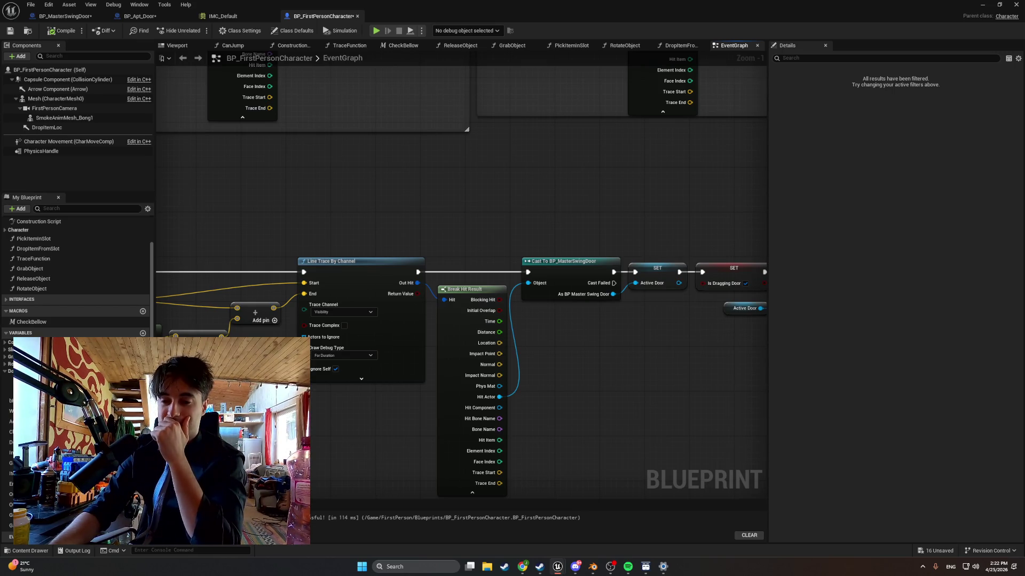
{"action": "right_click", "coordinate": [572, 370]}
{"action": "type", "text": "get display"}
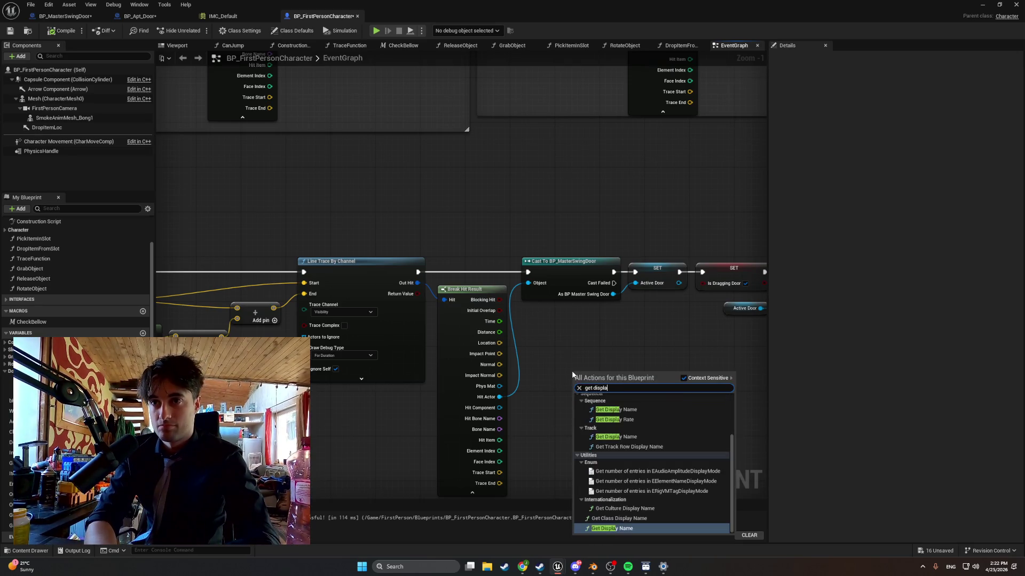
{"action": "left_click", "coordinate": [614, 409]}
{"action": "mouse_move", "coordinate": [614, 382]}
{"action": "left_mouse_down"}
{"action": "mouse_move", "coordinate": [550, 315]}
{"action": "mouse_move", "coordinate": [558, 323]}
{"action": "left_mouse_up"}
{"action": "left_click_drag", "start_coordinate": [633, 328], "coordinate": [413, 328]}
{"action": "mouse_move", "coordinate": [358, 235]}
{"action": "left_mouse_down"}
{"action": "mouse_move", "coordinate": [403, 261]}
{"action": "mouse_move", "coordinate": [603, 278]}
{"action": "mouse_move", "coordinate": [622, 307]}
{"action": "left_mouse_up"}
{"action": "left_click_drag", "start_coordinate": [368, 268], "coordinate": [419, 272]}
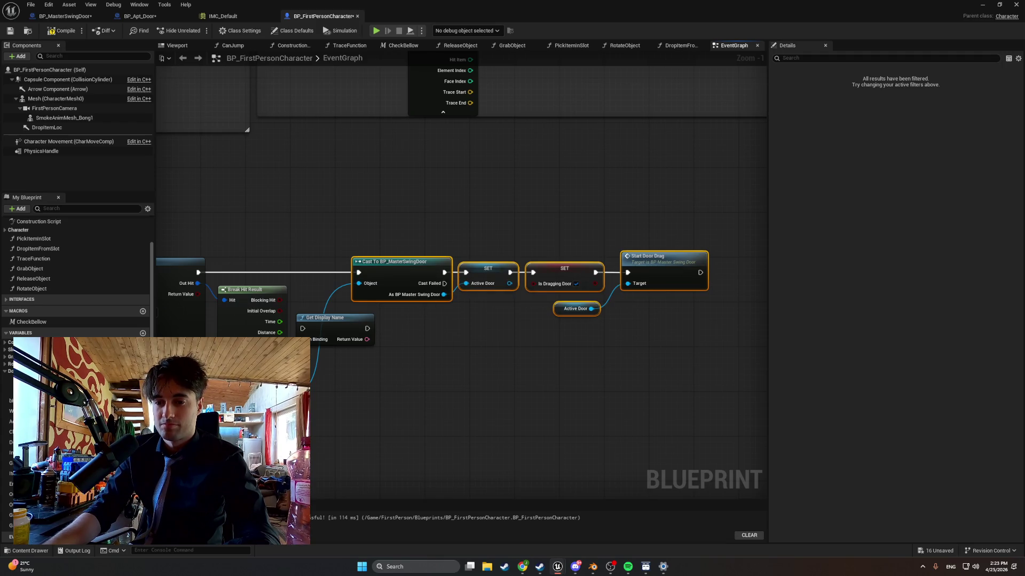
{"action": "mouse_move", "coordinate": [326, 323]}
{"action": "left_mouse_down"}
{"action": "mouse_move", "coordinate": [303, 277]}
{"action": "mouse_move", "coordinate": [314, 262]}
{"action": "mouse_move", "coordinate": [337, 262]}
{"action": "left_mouse_up"}
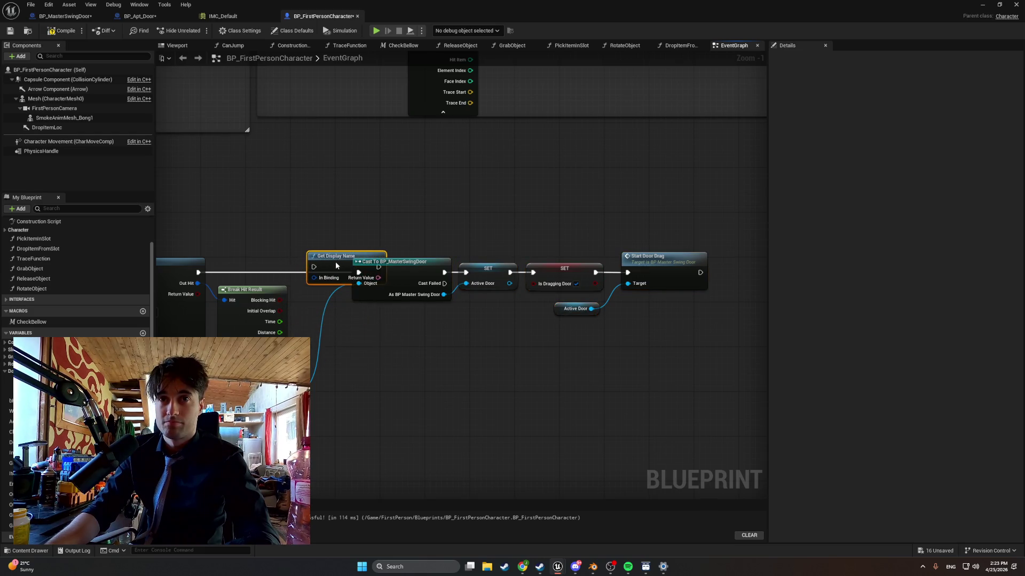
{"action": "left_click", "coordinate": [281, 274], "text": "alt"}
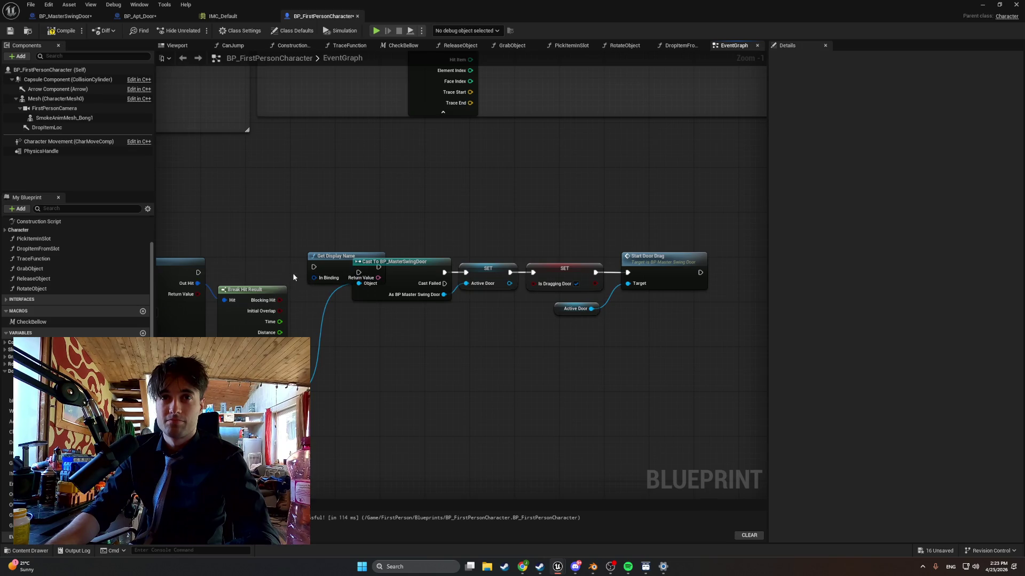
{"action": "left_click_drag", "start_coordinate": [319, 260], "coordinate": [291, 266]}
{"action": "mouse_move", "coordinate": [198, 273]}
{"action": "left_mouse_down"}
{"action": "mouse_move", "coordinate": [286, 272]}
{"action": "mouse_move", "coordinate": [308, 337]}
{"action": "mouse_move", "coordinate": [308, 396]}
{"action": "left_mouse_up"}
{"action": "left_click", "coordinate": [551, 376]}
{"action": "left_click_drag", "start_coordinate": [552, 376], "coordinate": [431, 379]}
{"action": "left_click_drag", "start_coordinate": [343, 295], "coordinate": [222, 315]}
{"action": "left_click_drag", "start_coordinate": [229, 277], "coordinate": [308, 272]}
{"action": "left_click", "coordinate": [530, 375]}
{"action": "left_click_drag", "start_coordinate": [652, 348], "coordinate": [418, 224]}
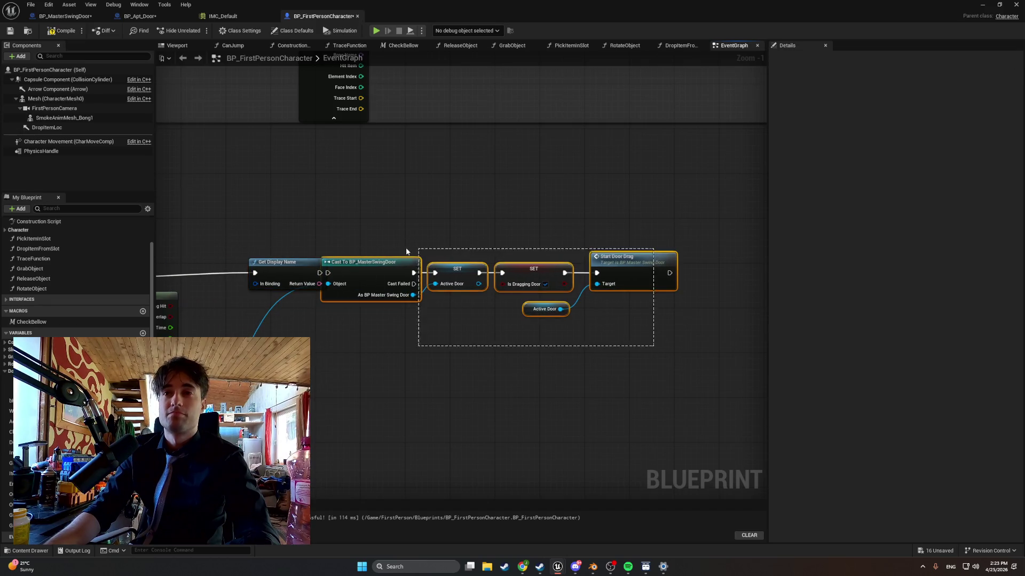
{"action": "left_click_drag", "start_coordinate": [368, 262], "coordinate": [407, 262]}
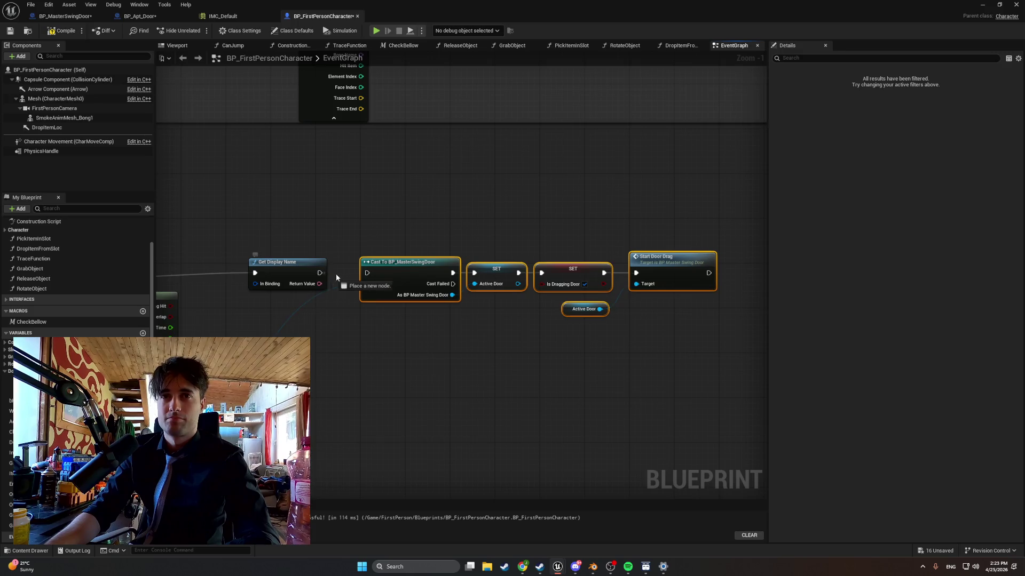
{"action": "left_click_drag", "start_coordinate": [306, 271], "coordinate": [273, 265]}
{"action": "scroll", "coordinate": [273, 264], "scroll_direction": "down", "scroll_amount": 1}
{"action": "mouse_move", "coordinate": [727, 331]}
{"action": "left_mouse_down"}
{"action": "mouse_move", "coordinate": [533, 251]}
{"action": "mouse_move", "coordinate": [422, 250]}
{"action": "mouse_move", "coordinate": [428, 265]}
{"action": "mouse_move", "coordinate": [451, 268]}
{"action": "left_mouse_up"}
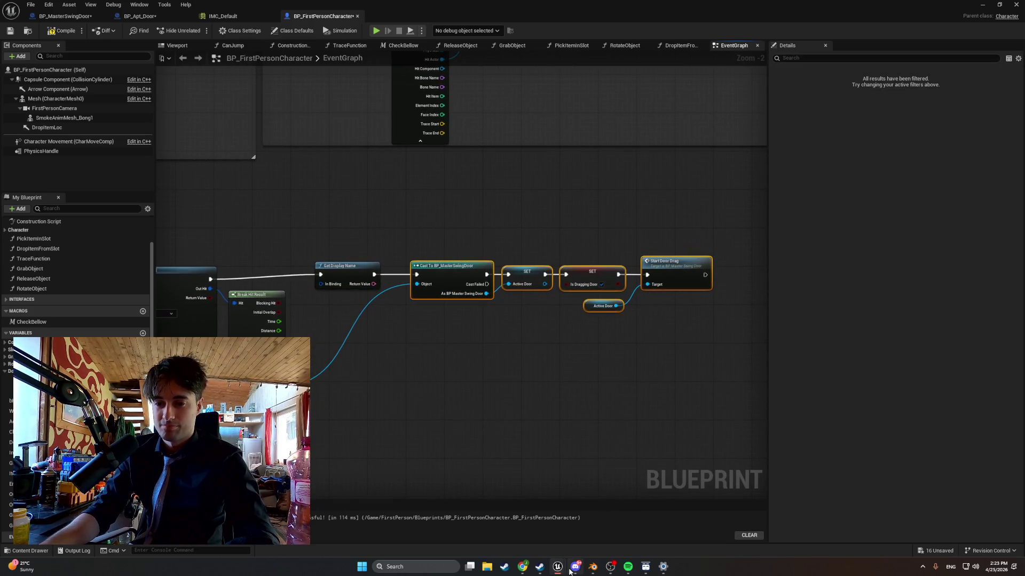
{"action": "mouse_move", "coordinate": [570, 571]}
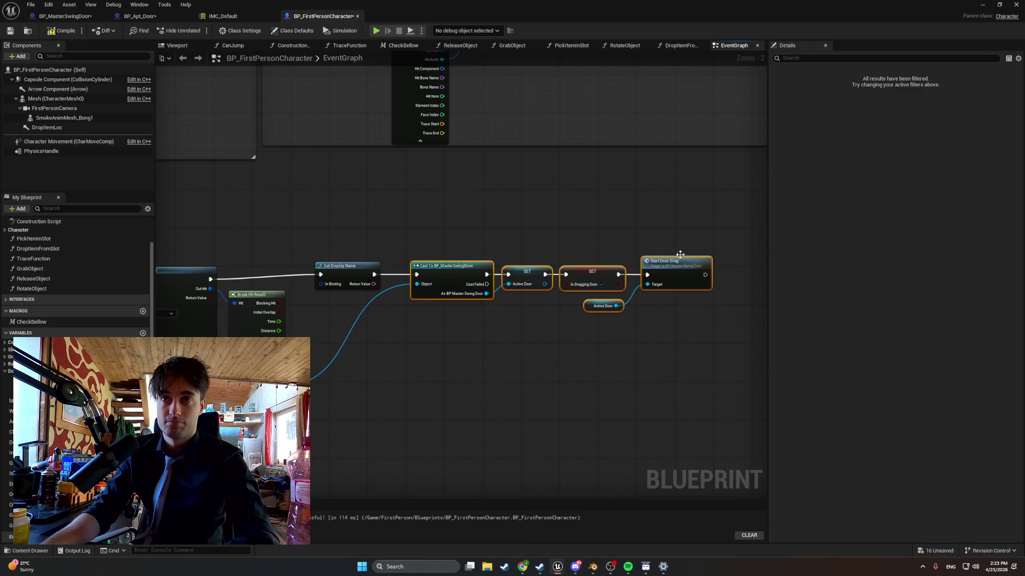
{"action": "key", "text": "Print"}
{"action": "mouse_move", "coordinate": [692, 205]}
{"action": "left_mouse_down"}
{"action": "mouse_move", "coordinate": [211, 435]}
{"action": "mouse_move", "coordinate": [205, 460]}
{"action": "left_mouse_up"}
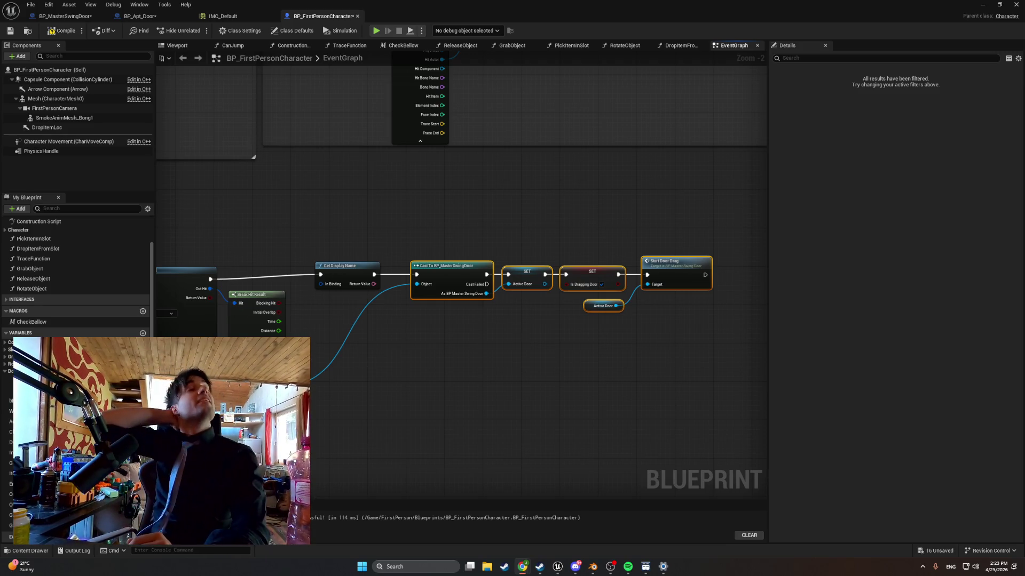
Compile the character Blueprint to reveal the Get Display Name error
{"action": "left_click", "coordinate": [59, 31]}
{"action": "left_click", "coordinate": [59, 32]}
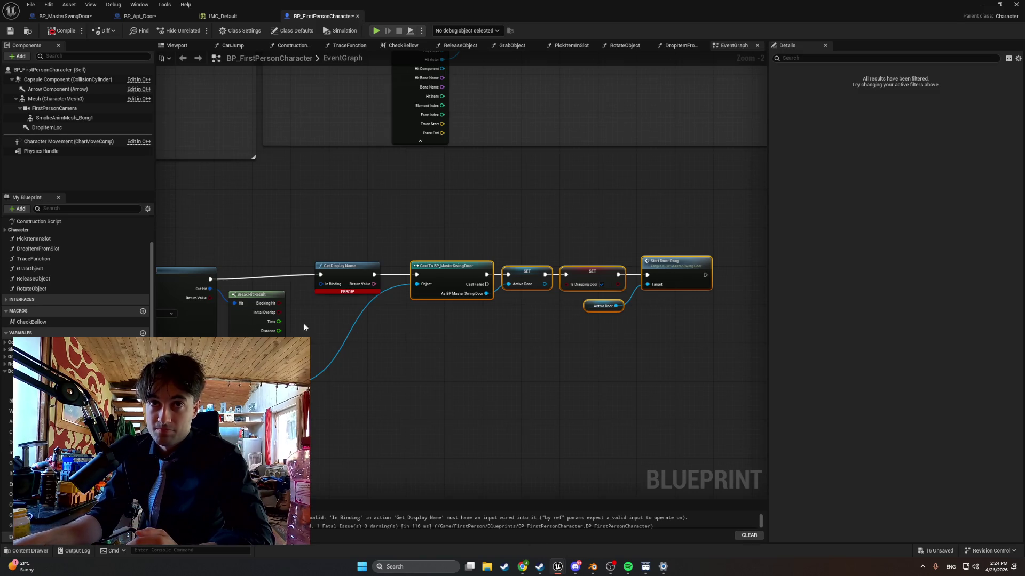
{"action": "scroll", "coordinate": [276, 314], "scroll_direction": "up", "scroll_amount": 2}
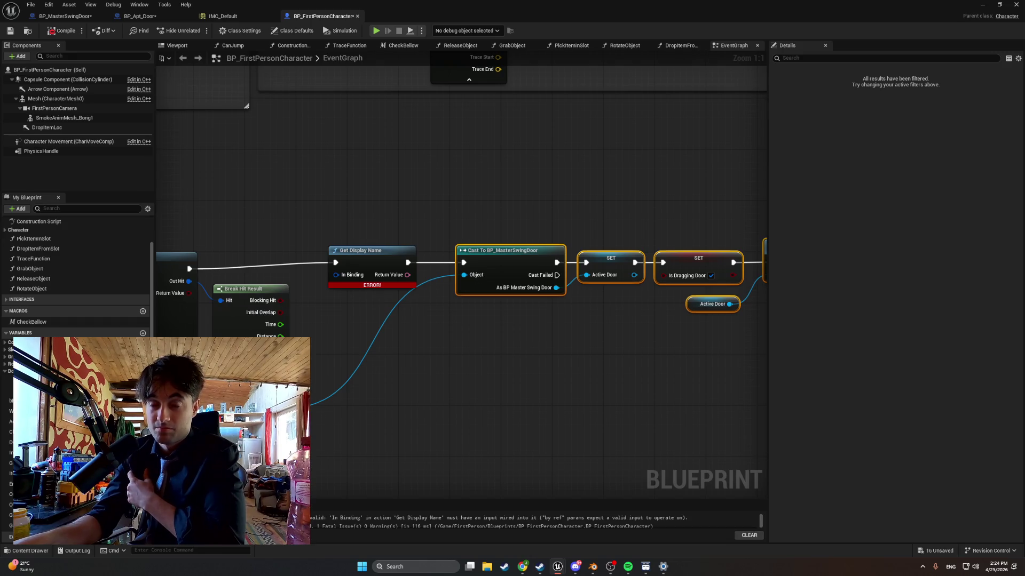
Delete the erroring Get Display Name node and wire the trace's execution straight into the Cast
{"action": "left_click", "coordinate": [396, 257]}
{"action": "key", "text": "Delete"}
{"action": "left_click_drag", "start_coordinate": [189, 269], "coordinate": [463, 262]}
{"action": "left_click_drag", "start_coordinate": [487, 218], "coordinate": [391, 216]}
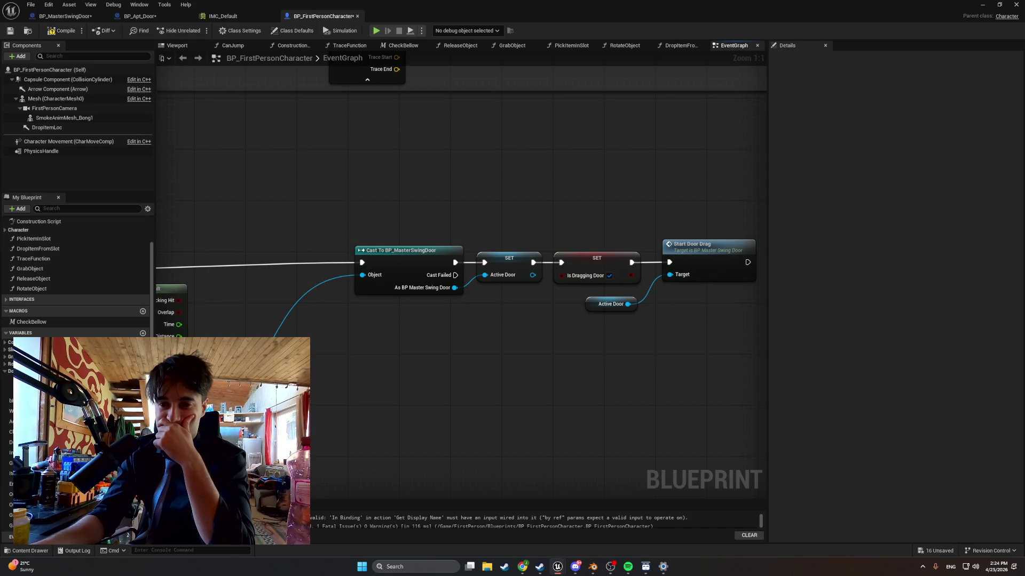
{"action": "left_click_drag", "start_coordinate": [459, 160], "coordinate": [539, 144]}
{"action": "mouse_move", "coordinate": [259, 395]}
{"action": "left_mouse_down"}
{"action": "mouse_move", "coordinate": [315, 419]}
{"action": "mouse_move", "coordinate": [406, 397]}
{"action": "left_mouse_up"}
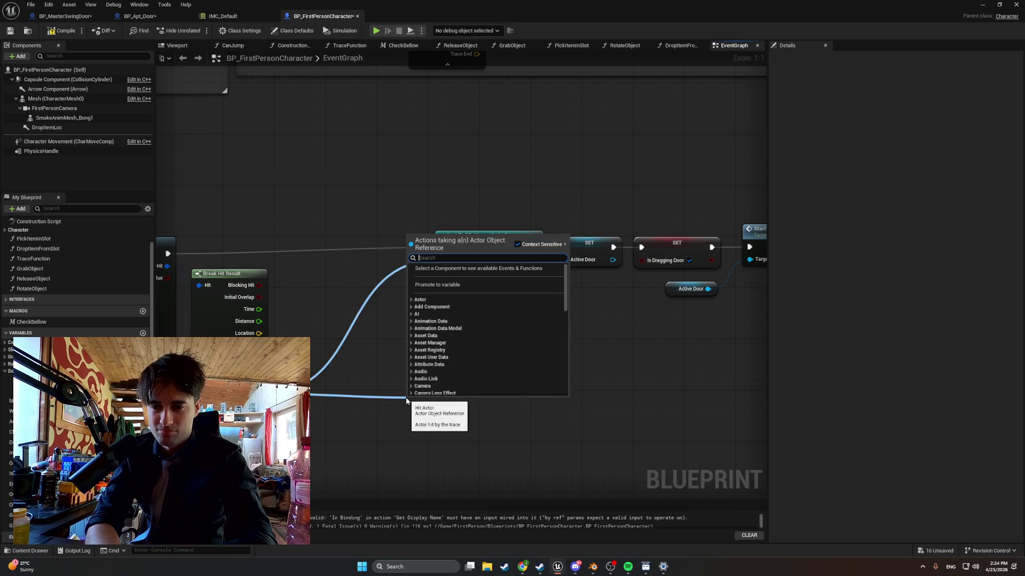
Add a Get Display Name node on the Break Hit Result's Hit Actor
{"action": "type", "text": "get displa"}
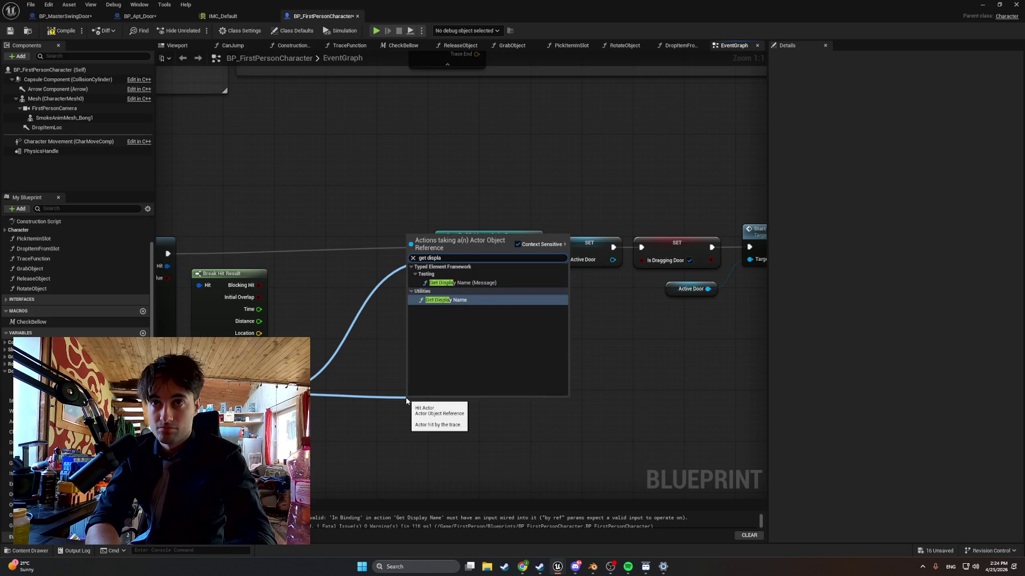
{"action": "left_click", "coordinate": [472, 300]}
{"action": "left_click_drag", "start_coordinate": [444, 399], "coordinate": [444, 376]}
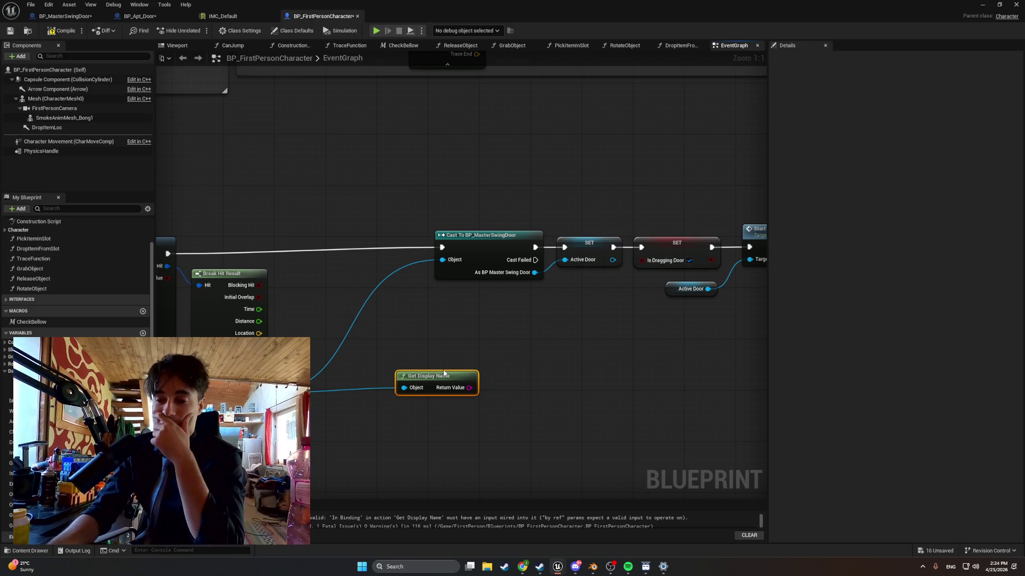
{"action": "key", "text": "ctrl+z"}
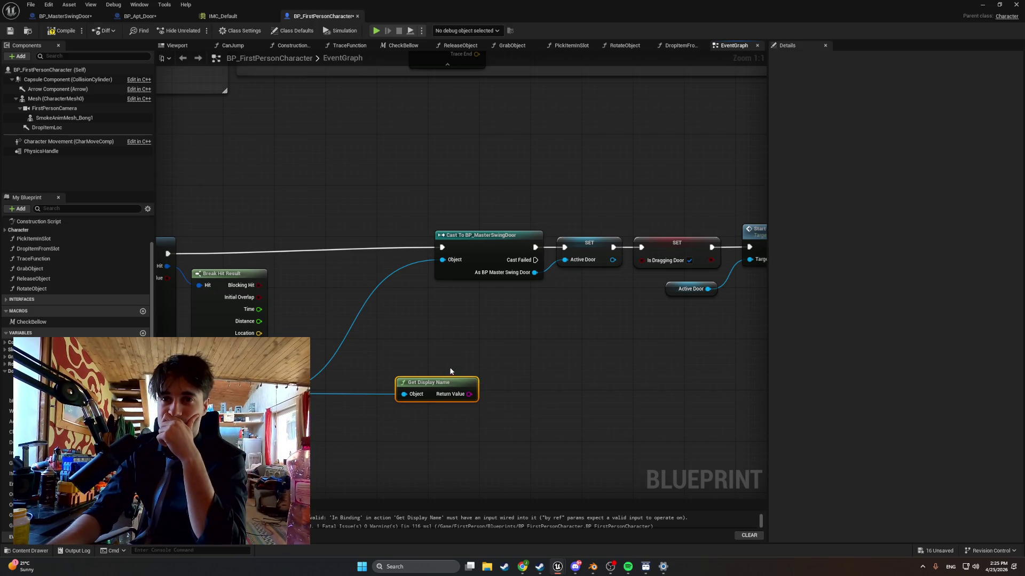
Print the display name with a Print String wired between the trace and the swing-door Cast
{"action": "mouse_move", "coordinate": [449, 371]}
{"action": "left_mouse_down"}
{"action": "mouse_move", "coordinate": [427, 372]}
{"action": "mouse_move", "coordinate": [516, 393]}
{"action": "mouse_move", "coordinate": [404, 308]}
{"action": "mouse_move", "coordinate": [359, 238]}
{"action": "mouse_move", "coordinate": [420, 248]}
{"action": "mouse_move", "coordinate": [251, 245]}
{"action": "mouse_move", "coordinate": [341, 239]}
{"action": "left_mouse_up"}
{"action": "type", "text": "print"}
{"action": "key", "text": "Return"}
{"action": "left_click_drag", "start_coordinate": [236, 245], "coordinate": [511, 239]}
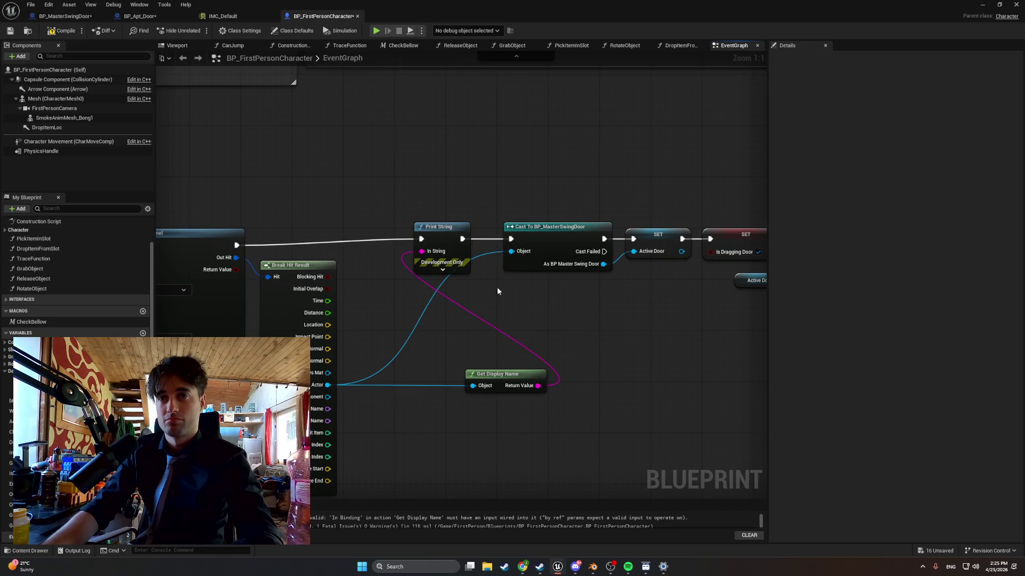
{"action": "mouse_move", "coordinate": [509, 378]}
{"action": "left_mouse_down"}
{"action": "mouse_move", "coordinate": [380, 282]}
{"action": "mouse_move", "coordinate": [428, 256]}
{"action": "mouse_move", "coordinate": [428, 205]}
{"action": "left_mouse_up"}
Rearrange the cast, door-drag and Print String nodes for room, then recompile
{"action": "left_click_drag", "start_coordinate": [384, 272], "coordinate": [384, 234]}
{"action": "scroll", "coordinate": [597, 201], "scroll_direction": "down", "scroll_amount": 1}
{"action": "left_click_drag", "start_coordinate": [704, 200], "coordinate": [404, 319]}
{"action": "left_click_drag", "start_coordinate": [430, 255], "coordinate": [481, 251]}
{"action": "left_click", "coordinate": [340, 185]}
{"action": "left_click_drag", "start_coordinate": [315, 201], "coordinate": [349, 228]}
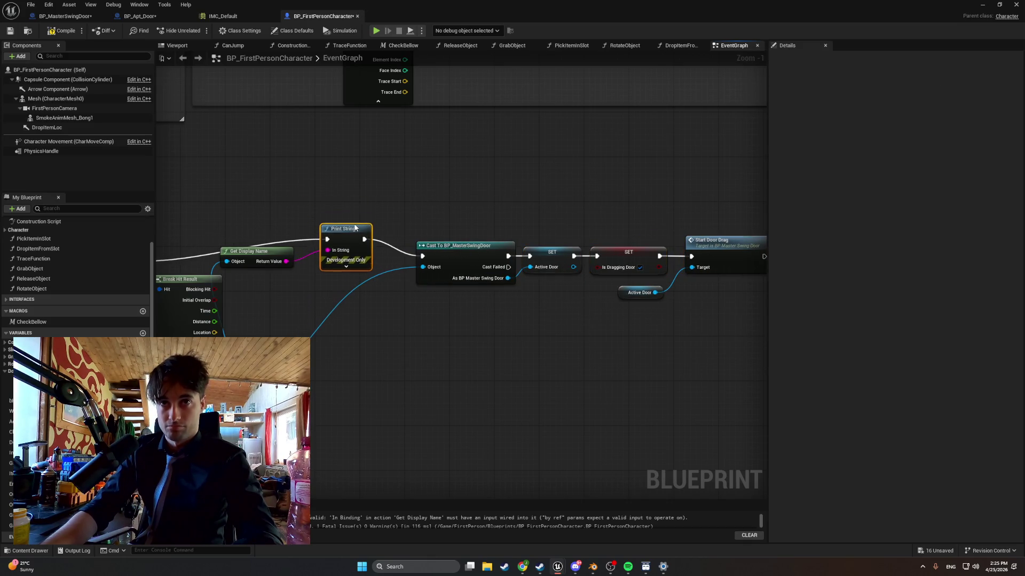
{"action": "left_click_drag", "start_coordinate": [272, 261], "coordinate": [292, 271]}
{"action": "left_click", "coordinate": [62, 30]}
{"action": "left_click_drag", "start_coordinate": [277, 258], "coordinate": [272, 258]}
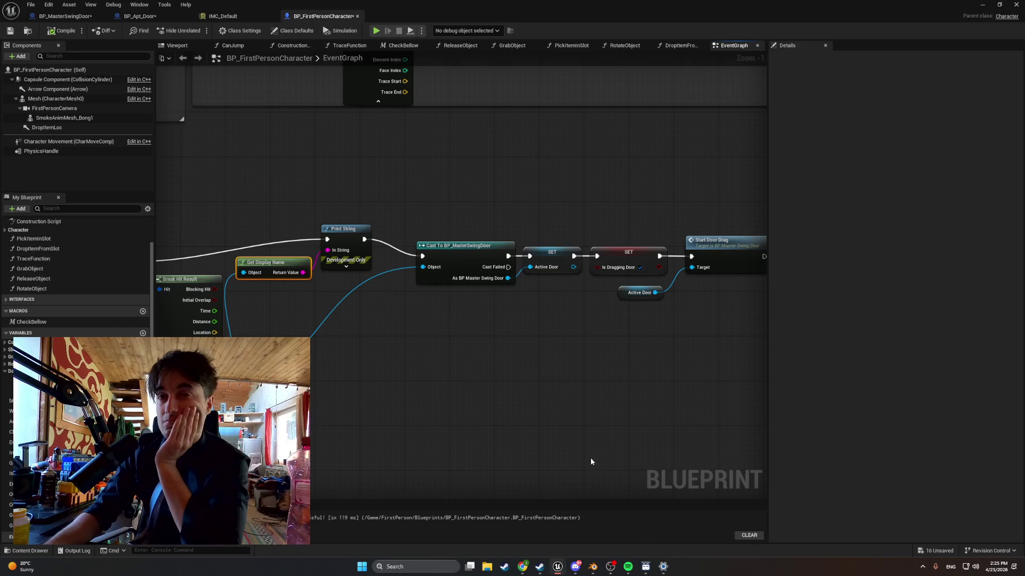
{"action": "scroll", "coordinate": [542, 360], "scroll_direction": "up", "scroll_amount": 1}
{"action": "mouse_move", "coordinate": [543, 360]}
{"action": "left_mouse_down"}
{"action": "mouse_move", "coordinate": [645, 392]}
{"action": "mouse_move", "coordinate": [605, 390]}
{"action": "left_mouse_up"}
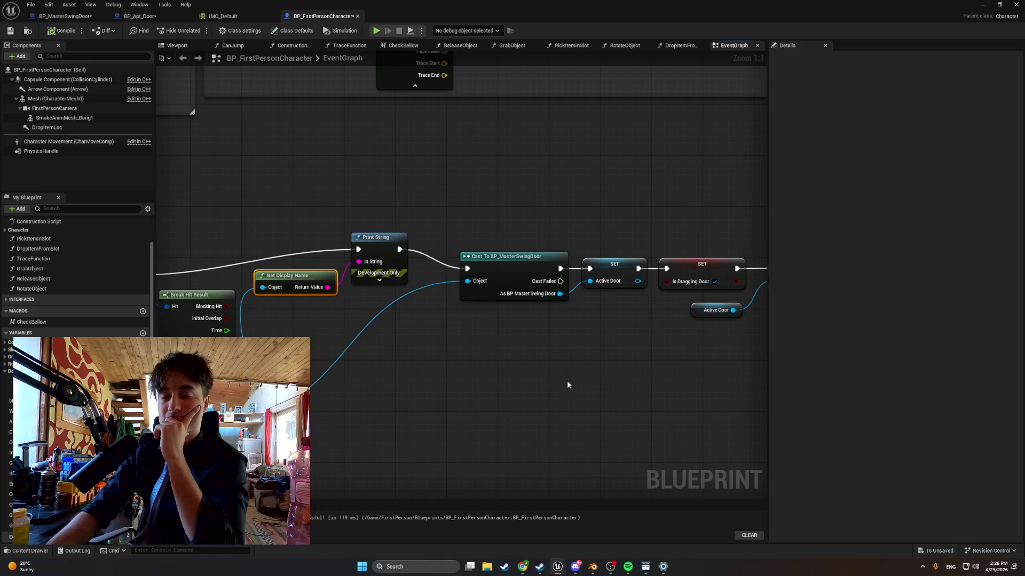
{"action": "scroll", "coordinate": [559, 375], "scroll_direction": "down", "scroll_amount": 1}
{"action": "key", "text": "super+shift+s"}
{"action": "left_click_drag", "start_coordinate": [690, 440], "coordinate": [235, 202]}
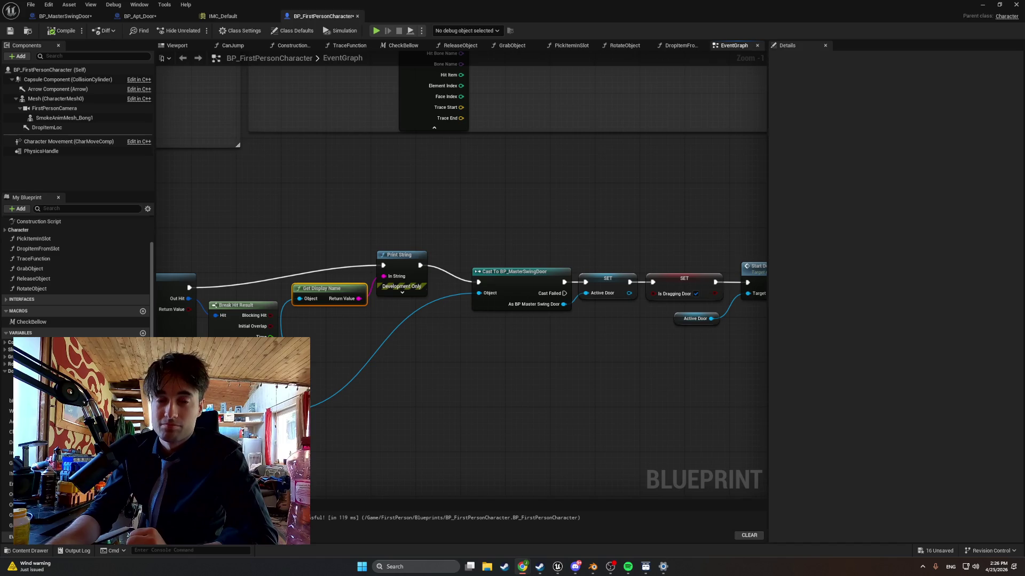
Add a Get Owner node on Break Hit Result's Hit Actor, wire its result, and move it up-left
{"action": "mouse_move", "coordinate": [302, 414]}
{"action": "left_mouse_down"}
{"action": "mouse_move", "coordinate": [383, 412]}
{"action": "mouse_move", "coordinate": [301, 422]}
{"action": "mouse_move", "coordinate": [415, 424]}
{"action": "left_mouse_up"}
{"action": "type", "text": "get owner"}
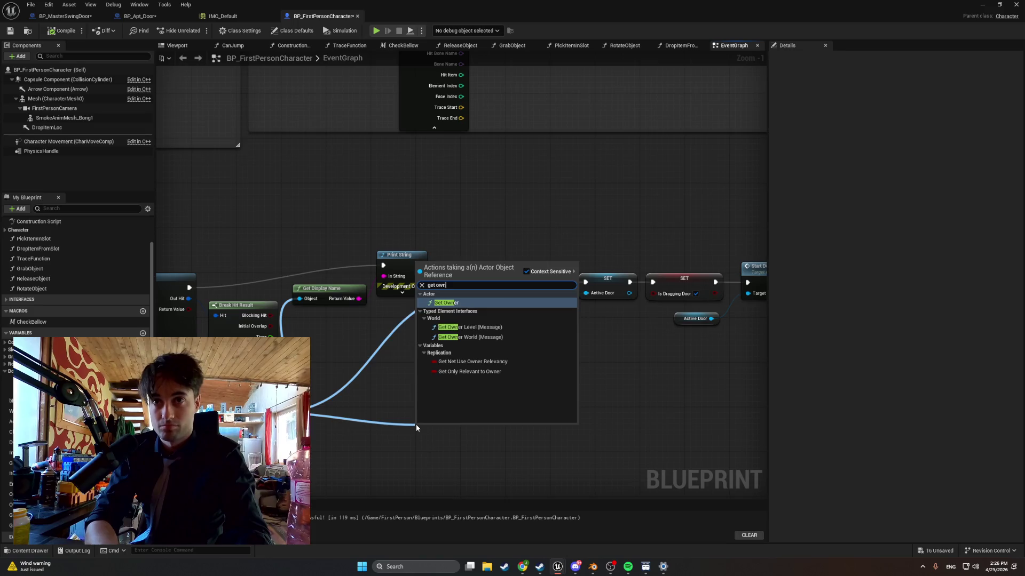
{"action": "key", "text": "Return"}
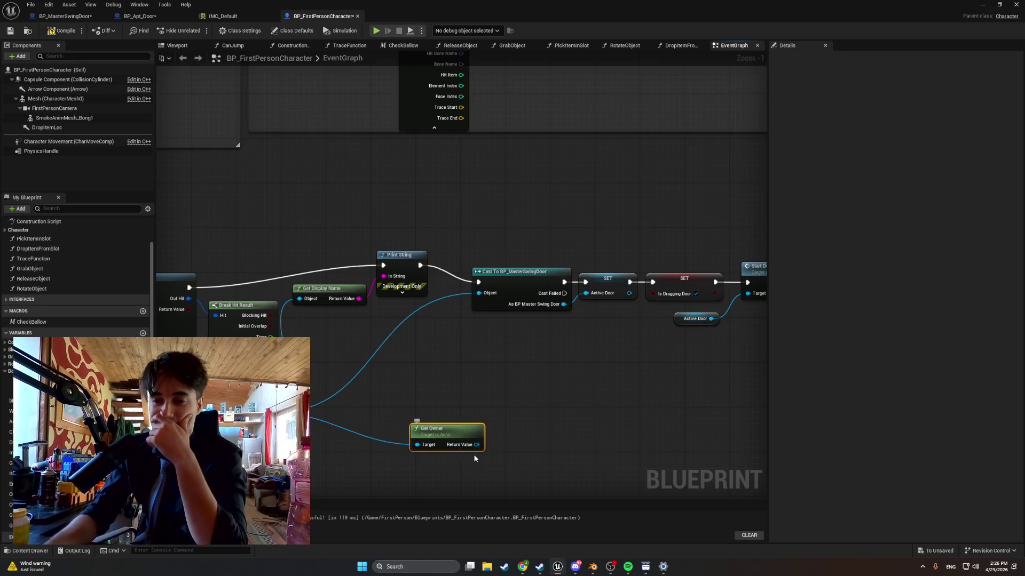
{"action": "scroll", "coordinate": [501, 470], "scroll_direction": "down", "scroll_amount": 2}
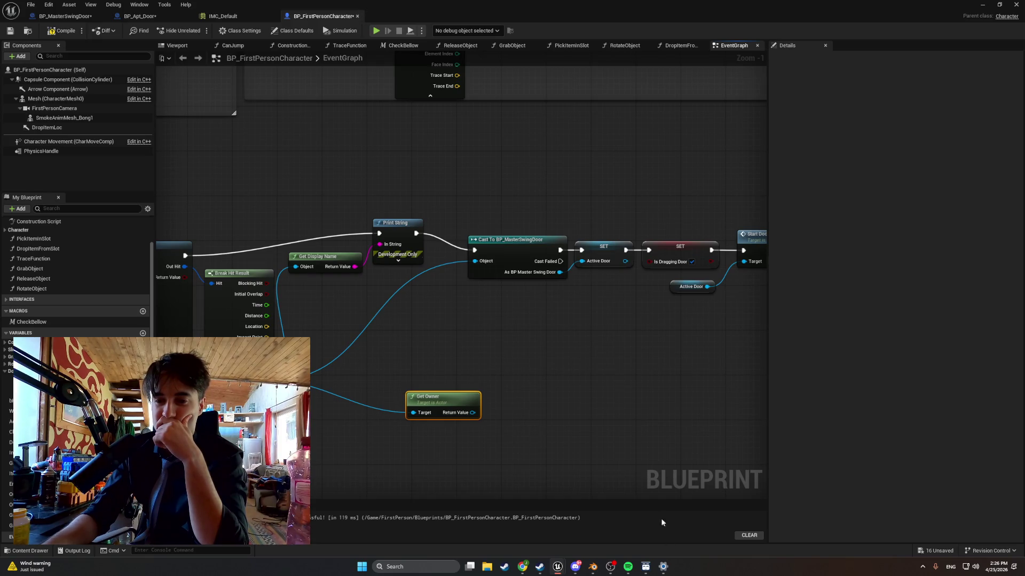
{"action": "mouse_move", "coordinate": [472, 412]}
{"action": "left_mouse_down"}
{"action": "mouse_move", "coordinate": [463, 368]}
{"action": "mouse_move", "coordinate": [474, 261]}
{"action": "left_mouse_up"}
{"action": "left_click_drag", "start_coordinate": [436, 413], "coordinate": [374, 367]}
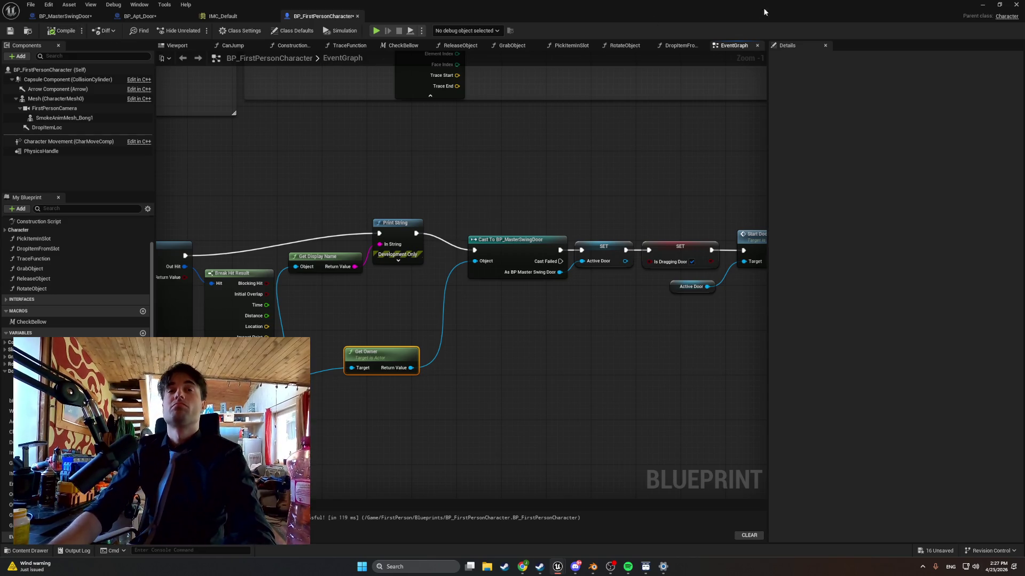
Play-test walking up to the door and back, stop, and close the Accessed None error log
{"action": "left_click", "coordinate": [982, 4]}
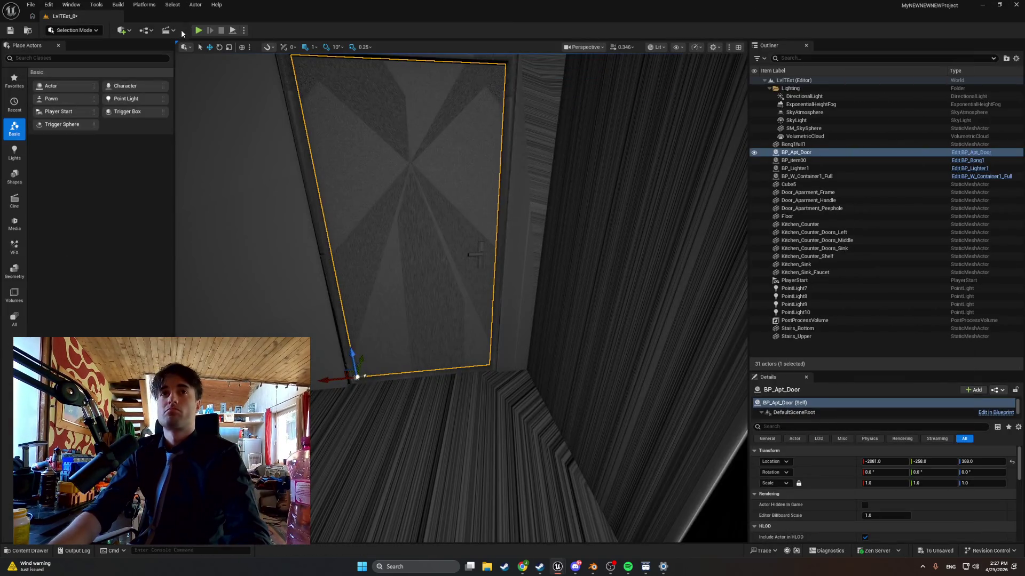
{"action": "left_click", "coordinate": [198, 31]}
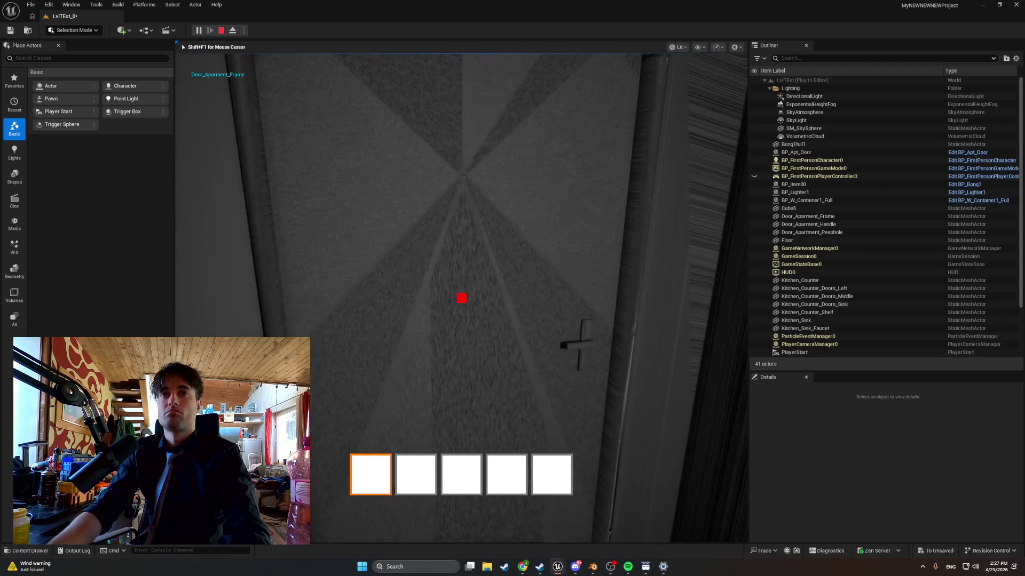
{"action": "key", "text": "e"}
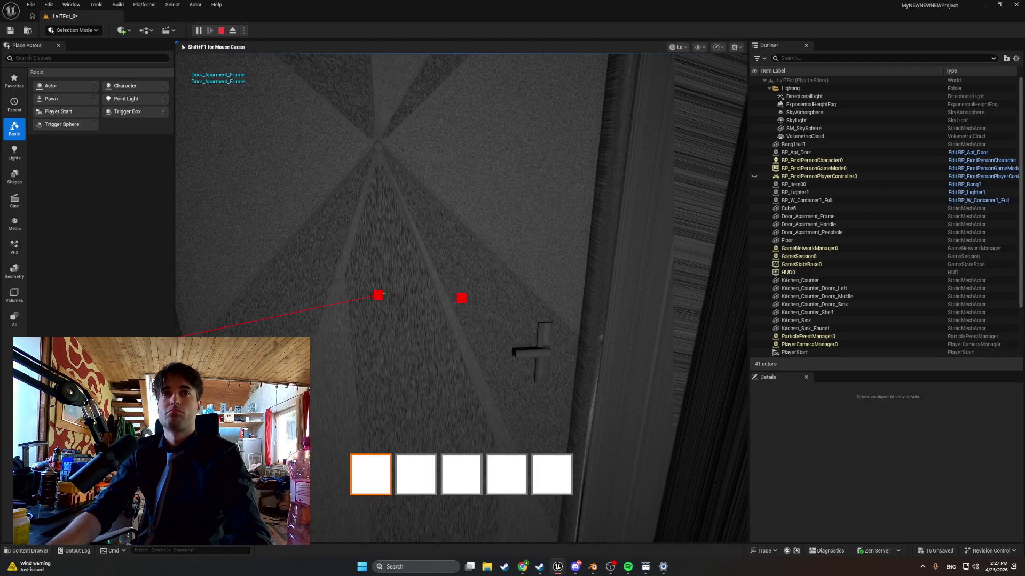
{"action": "key", "text": "w"}
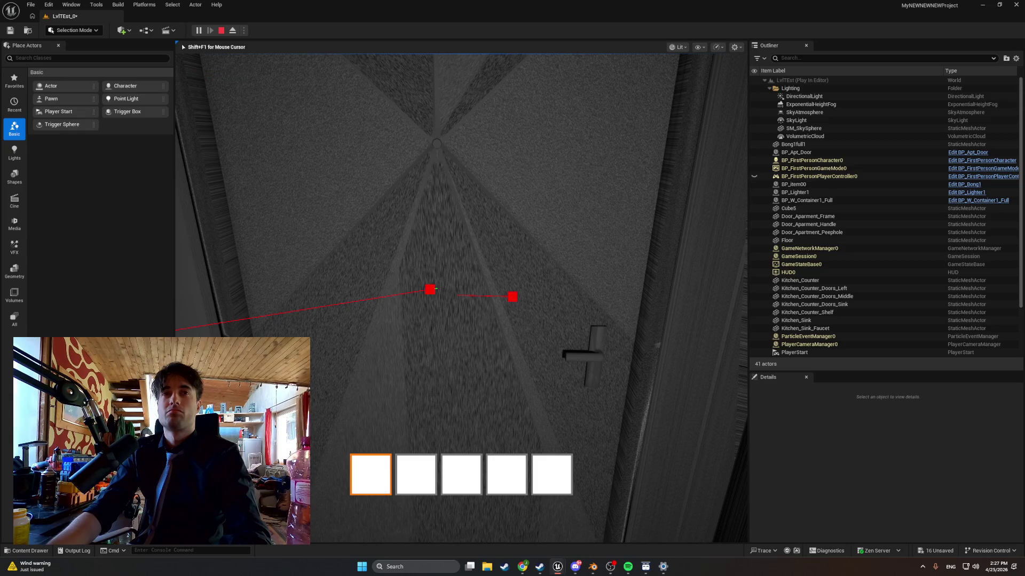
{"action": "key", "text": "s"}
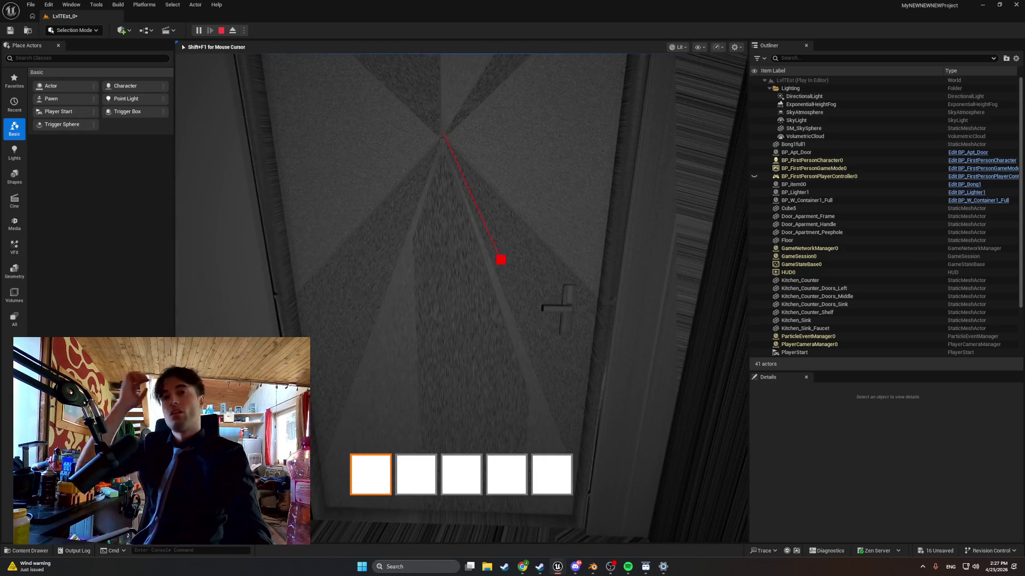
{"action": "key", "text": "Escape"}
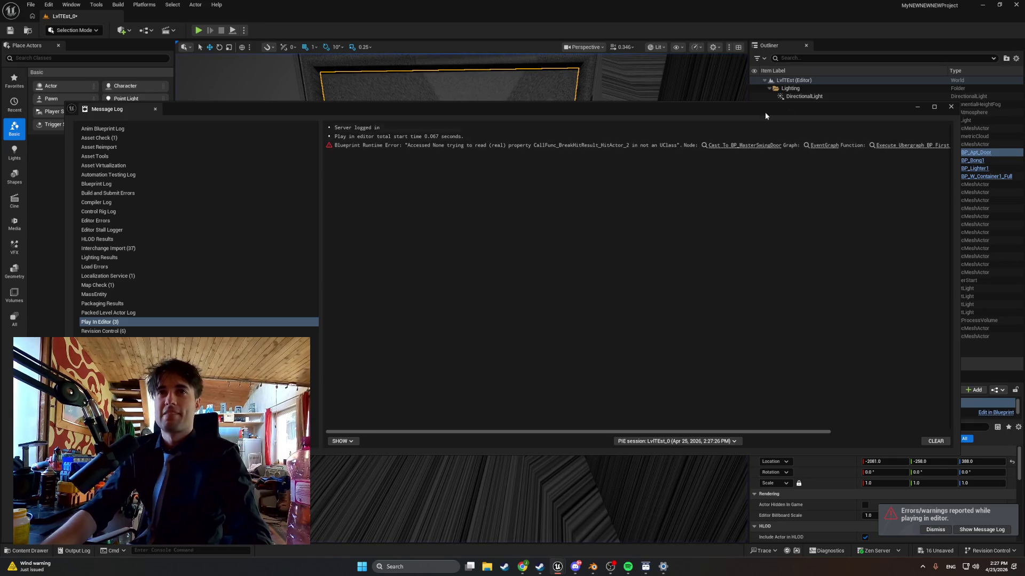
{"action": "left_click", "coordinate": [950, 107]}
{"action": "key", "text": "ctrl+space"}
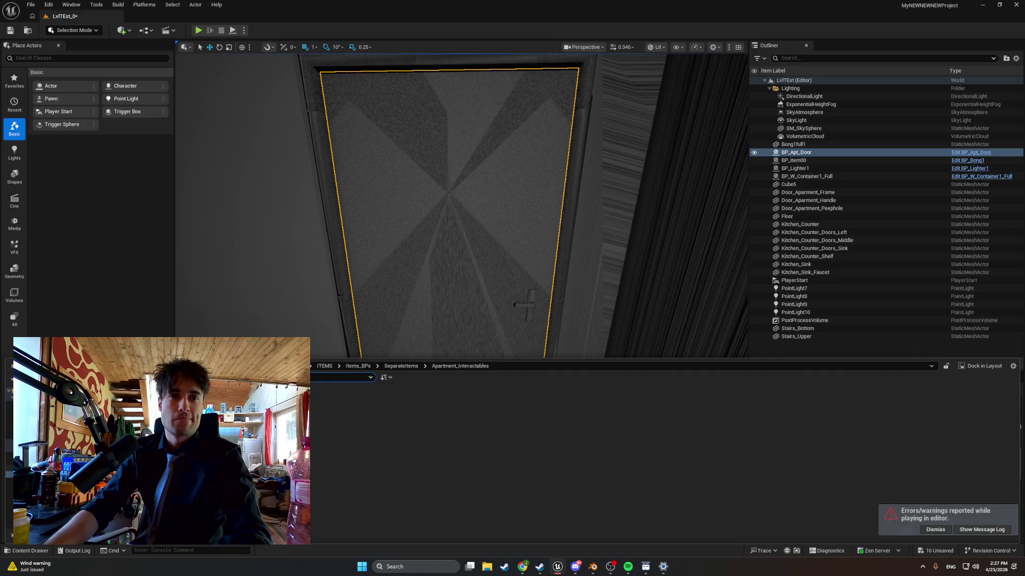
Open the Door_Aparment_Frame mesh from ItemsModels/World_Models/Starting_Apartment/Apartment_Doors
{"action": "left_click", "coordinate": [337, 282]}
{"action": "key", "text": "ctrl+space"}
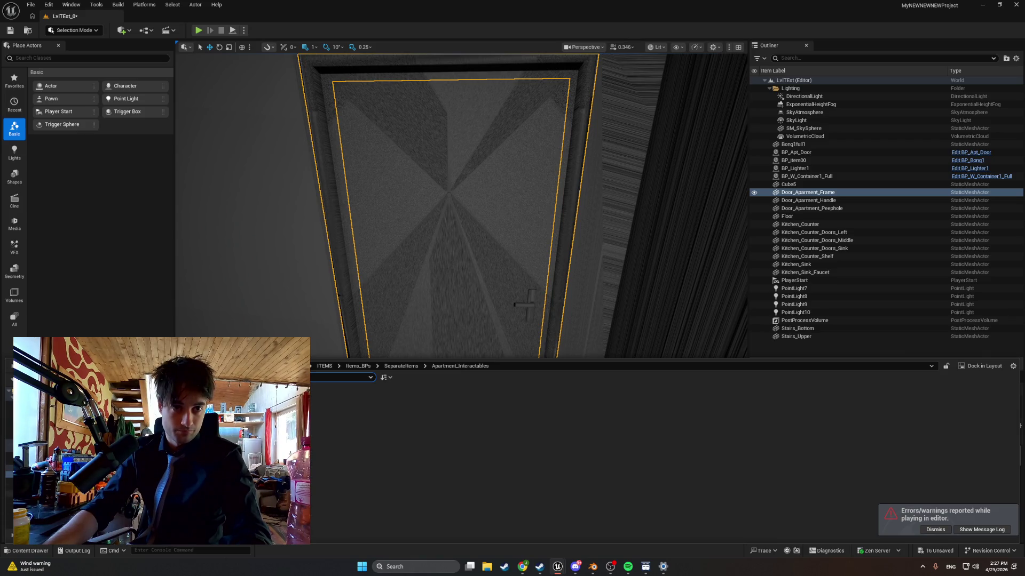
{"action": "left_click", "coordinate": [33, 488]}
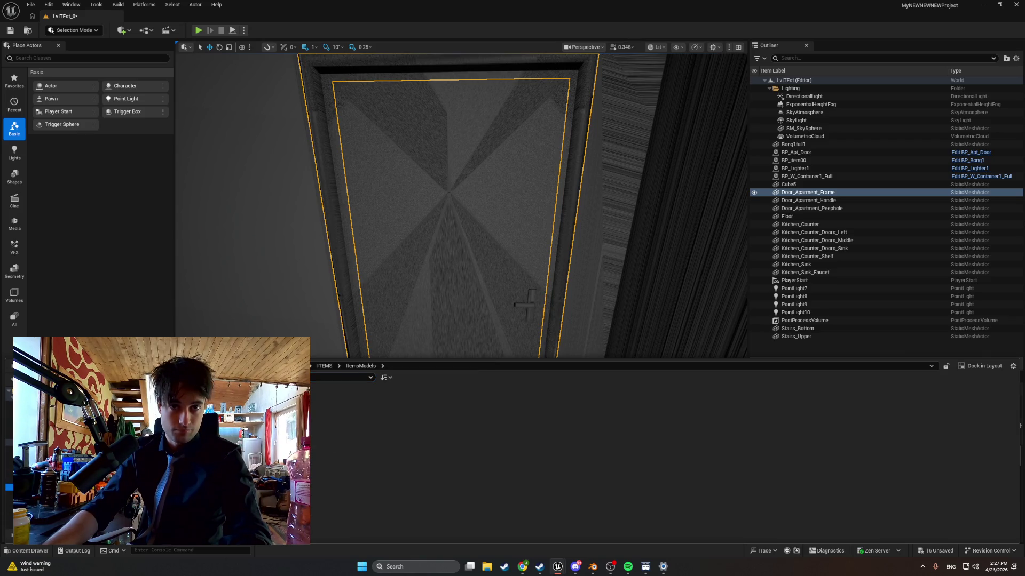
{"action": "left_click", "coordinate": [32, 494]}
{"action": "left_click", "coordinate": [32, 500]}
{"action": "left_click", "coordinate": [32, 506]}
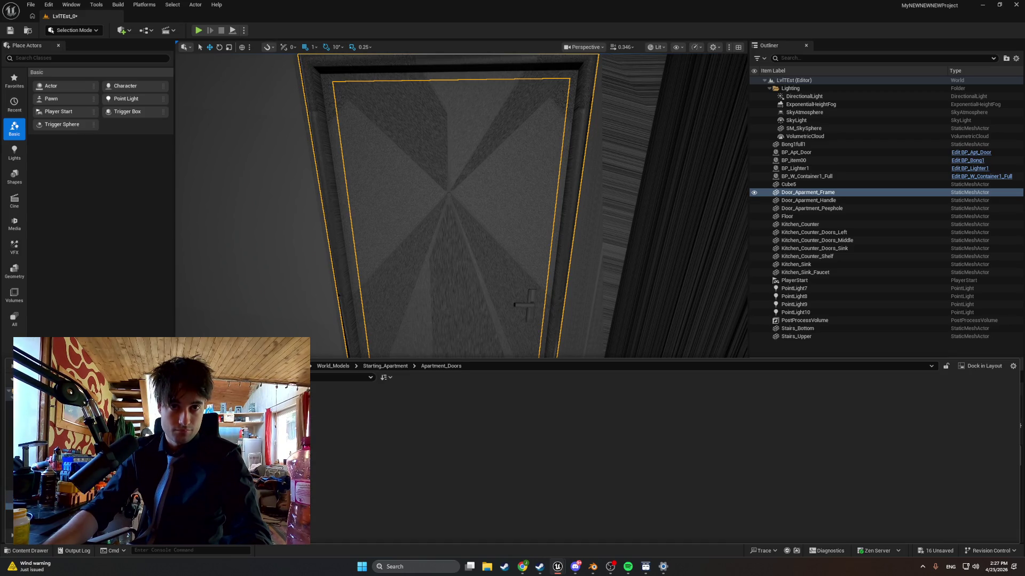
{"action": "key", "text": "ctrl+e"}
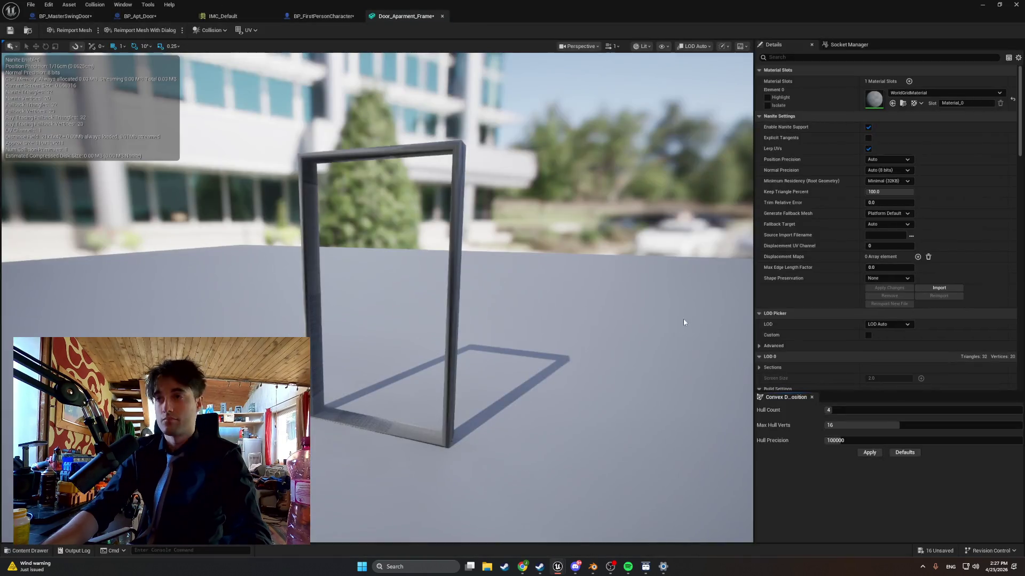
Set Collision Complexity to Use Complex Collision As Simple, save, and minimize the mesh editor
{"action": "scroll", "coordinate": [871, 276], "scroll_direction": "down", "scroll_amount": 10}
{"action": "scroll", "coordinate": [870, 275], "scroll_direction": "down", "scroll_amount": 15}
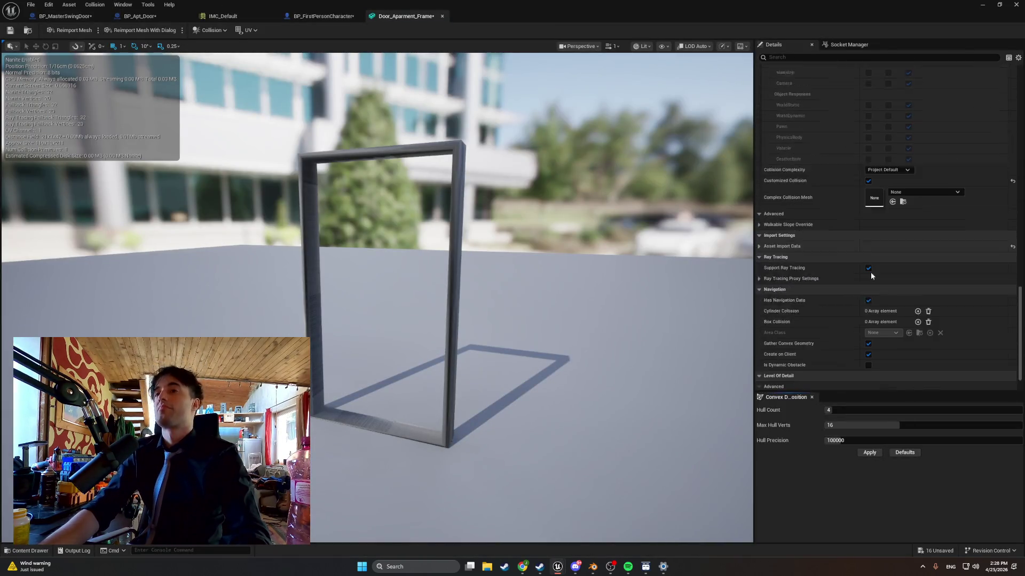
{"action": "left_click", "coordinate": [888, 135]}
{"action": "left_click", "coordinate": [897, 165]}
{"action": "left_click", "coordinate": [10, 30]}
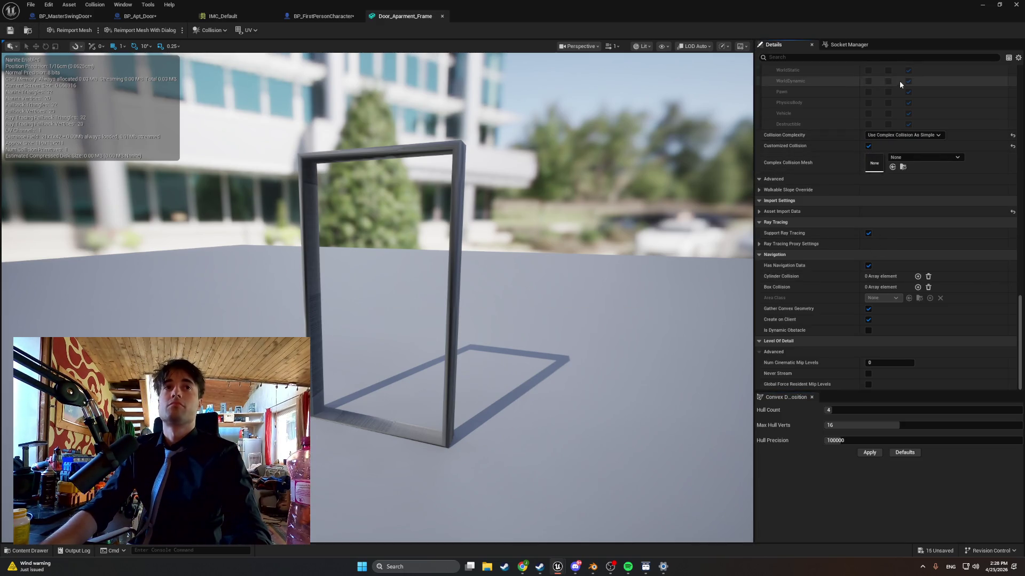
{"action": "left_click", "coordinate": [982, 5]}
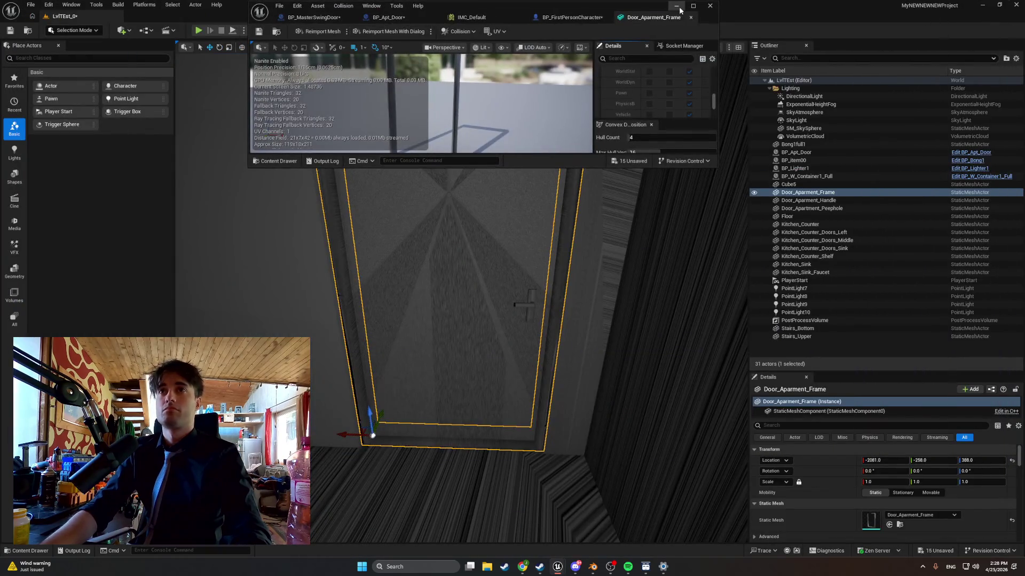
Play, aim the traces at the door edge and handle, screenshot, and restore the mesh editor
{"action": "left_click", "coordinate": [198, 30]}
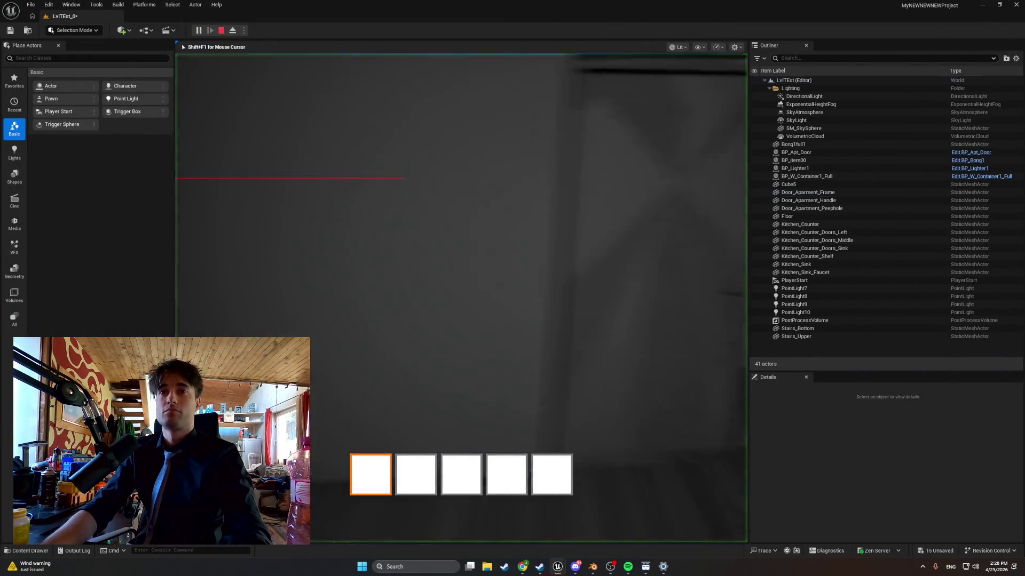
{"action": "key", "text": "e"}
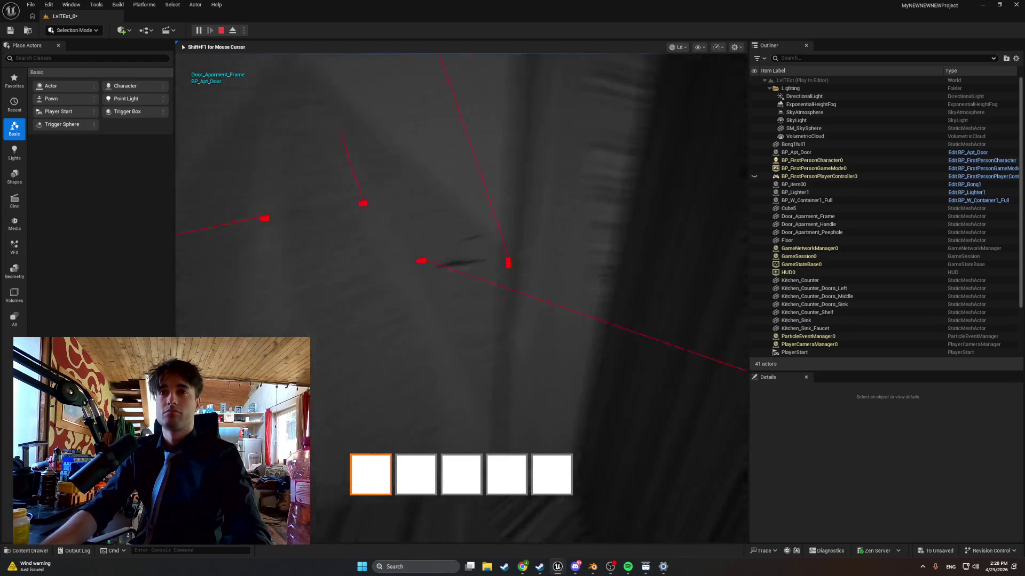
{"action": "key", "text": "e"}
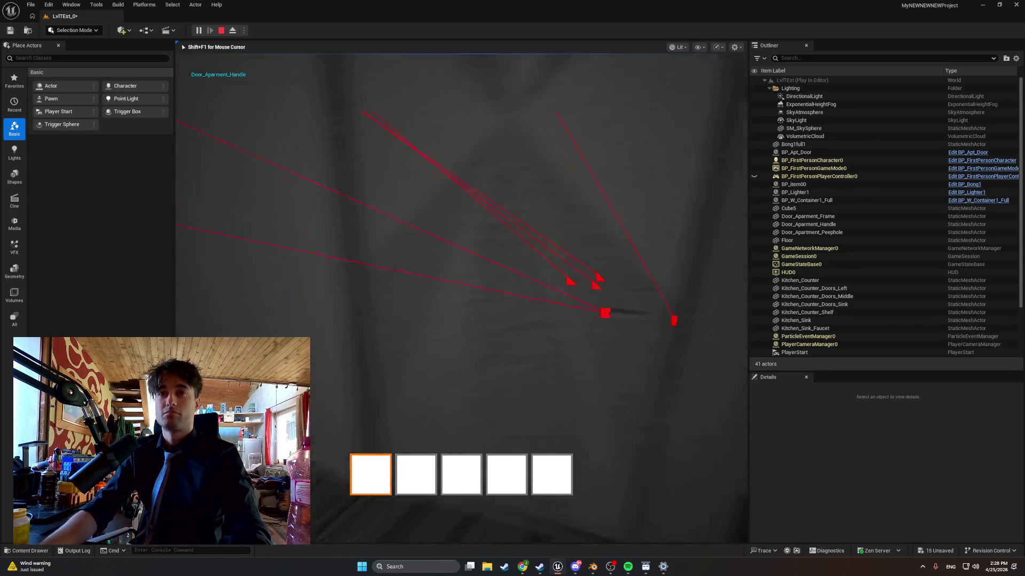
{"action": "key", "text": "e"}
{"action": "key", "text": "e"}
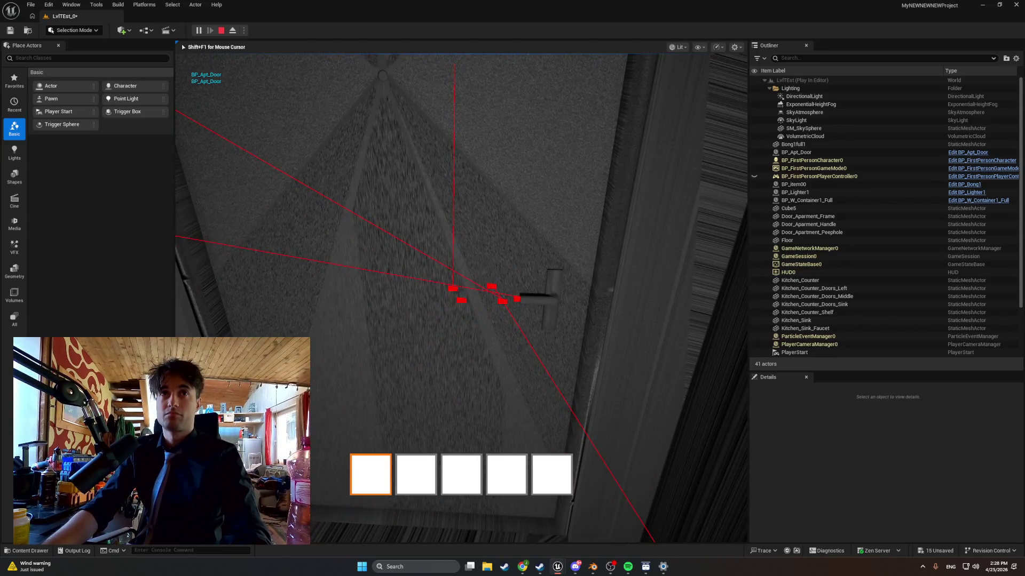
{"action": "key", "text": "super+shift+s"}
{"action": "left_click_drag", "start_coordinate": [185, 59], "coordinate": [655, 448]}
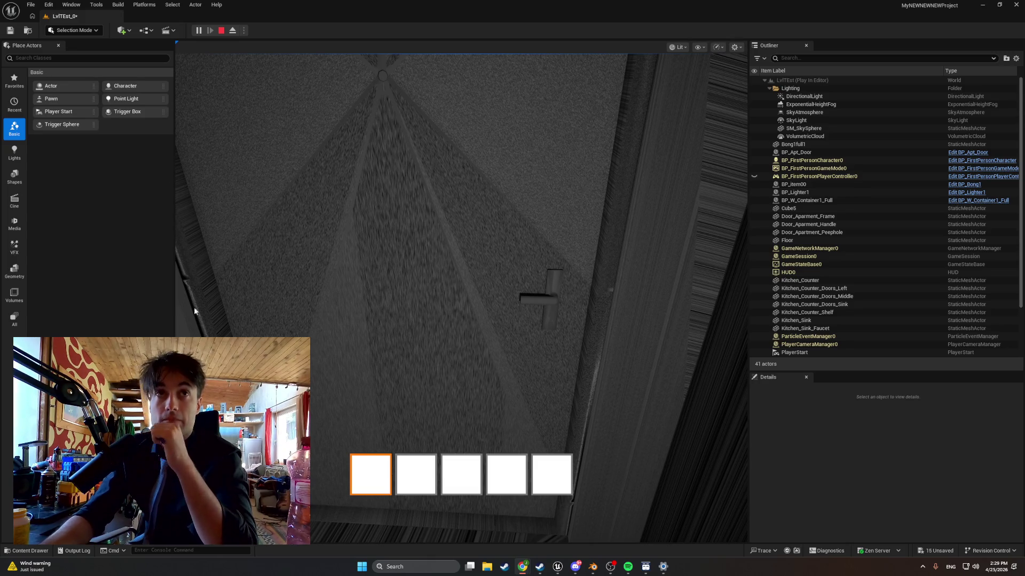
{"action": "mouse_move", "coordinate": [569, 561]}
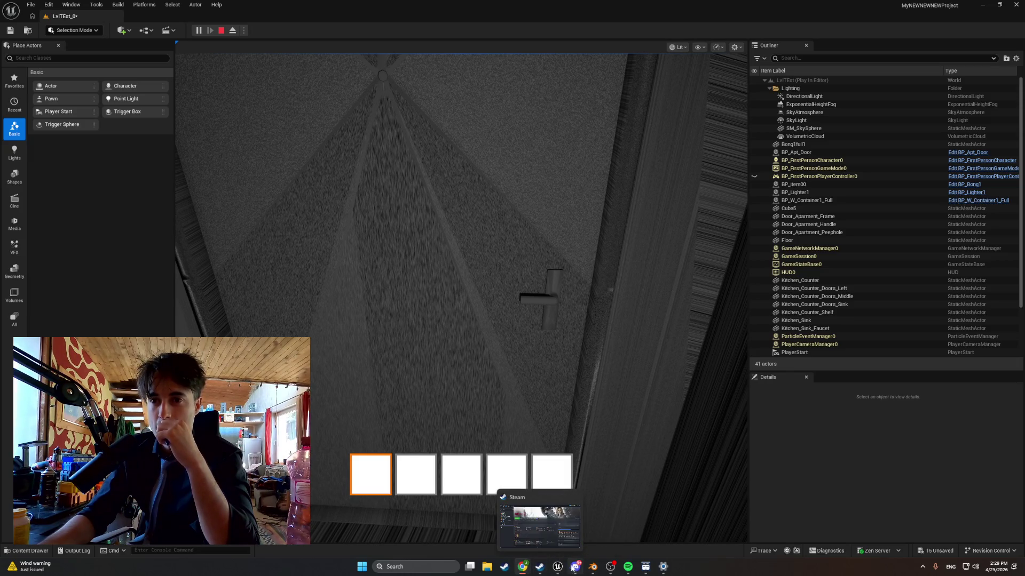
{"action": "left_click", "coordinate": [599, 526]}
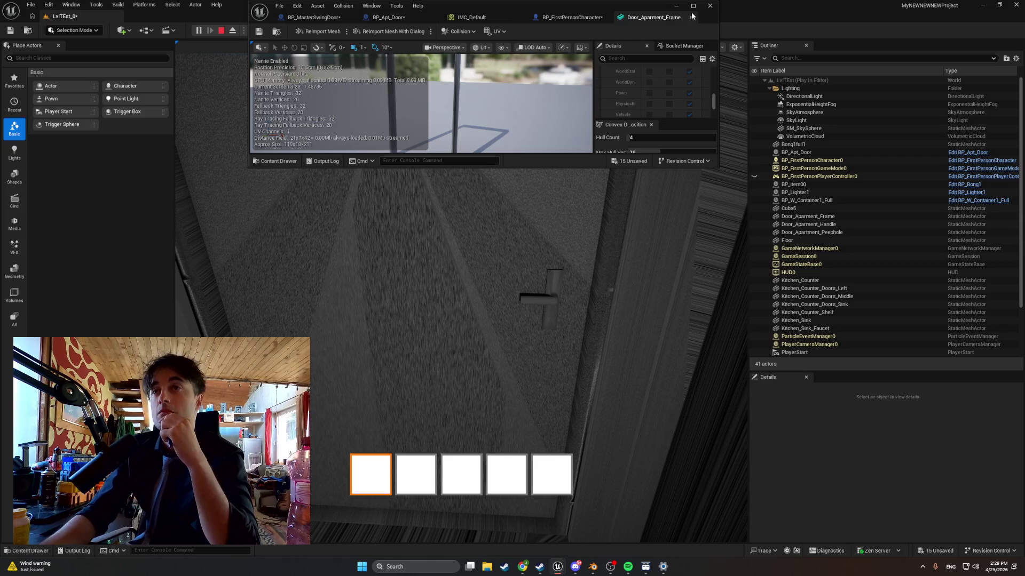
Close the door frame mesh editor and the briefly opened IMC_Default tab
{"action": "left_click", "coordinate": [693, 6]}
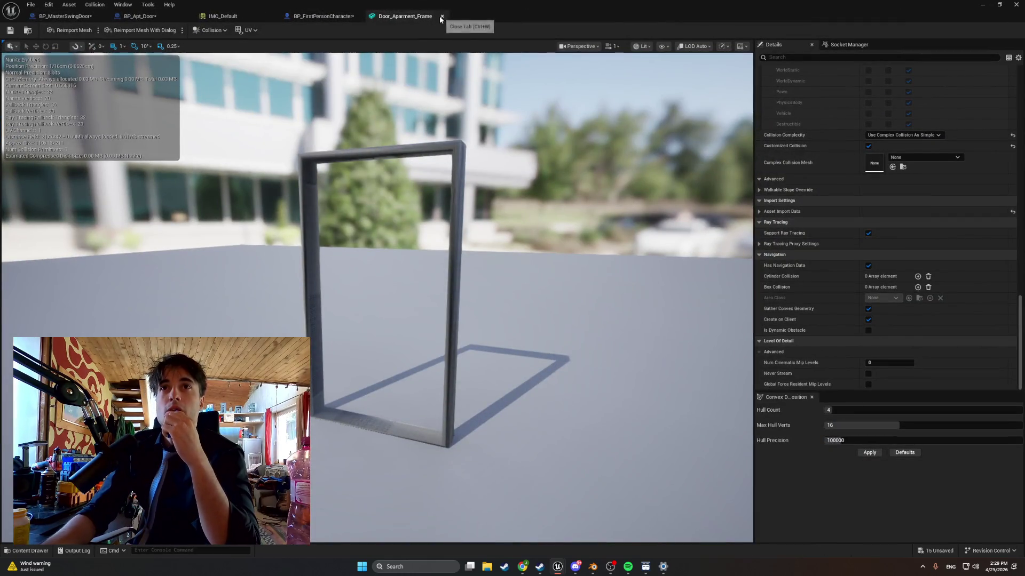
{"action": "left_click", "coordinate": [440, 15]}
{"action": "left_click", "coordinate": [255, 15]}
{"action": "left_click", "coordinate": [272, 16]}
Stop the play test, dismiss the error log, and pan to the trace and cast nodes
{"action": "left_click", "coordinate": [398, 31]}
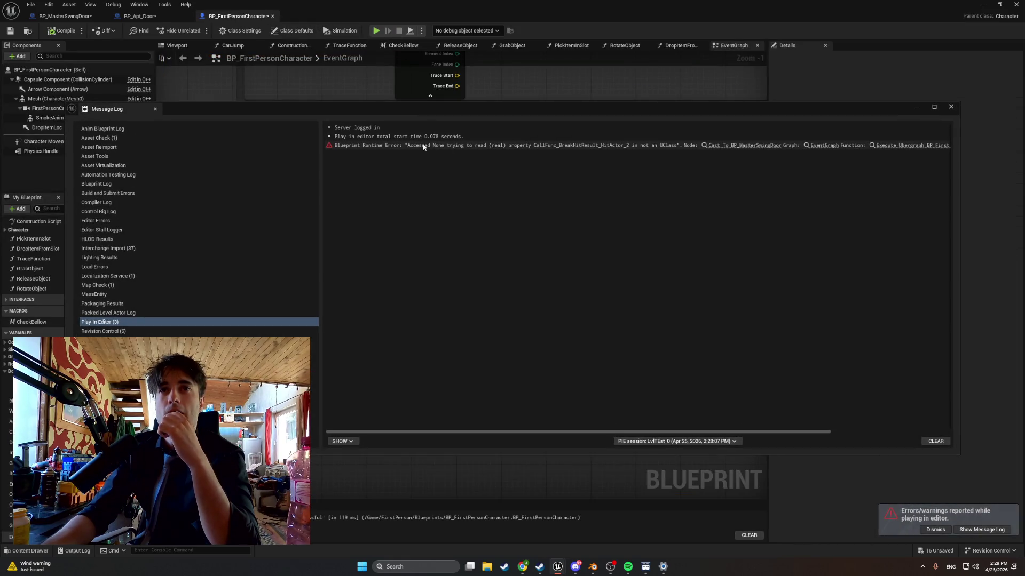
{"action": "left_click_drag", "start_coordinate": [453, 122], "coordinate": [293, 125]}
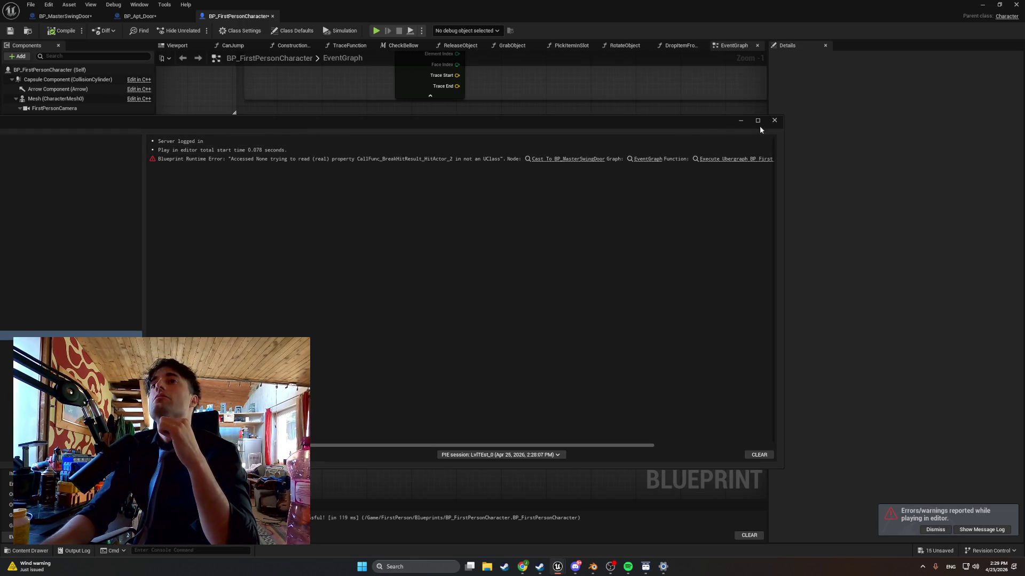
{"action": "left_click", "coordinate": [774, 120]}
{"action": "mouse_move", "coordinate": [523, 184]}
{"action": "left_mouse_down"}
{"action": "mouse_move", "coordinate": [282, 195]}
{"action": "mouse_move", "coordinate": [489, 208]}
{"action": "left_mouse_up"}
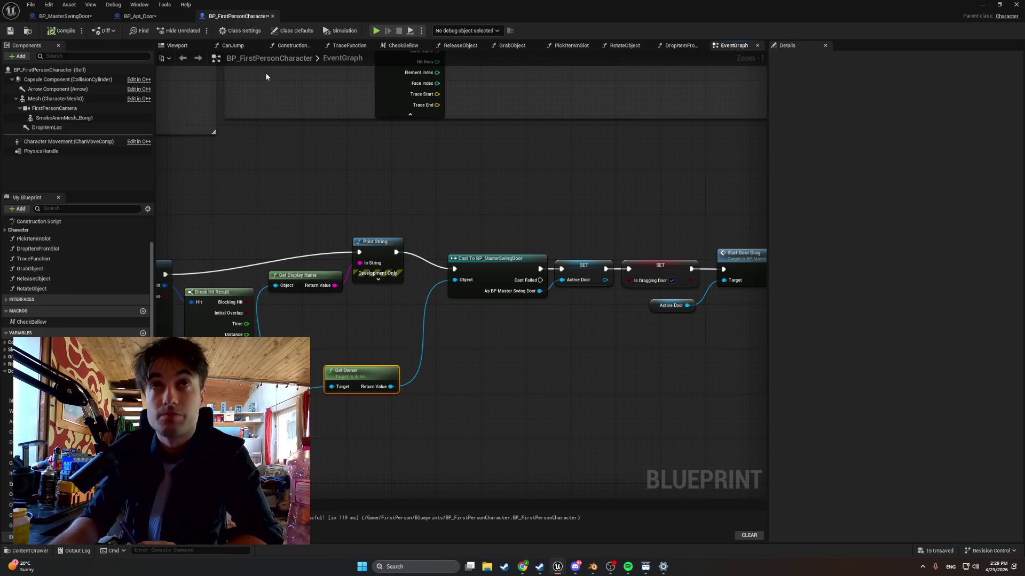
Bring up the BP_MasterSwingDoor DragDoor graph and move the DragDoor event node up-left
{"action": "left_click", "coordinate": [273, 127]}
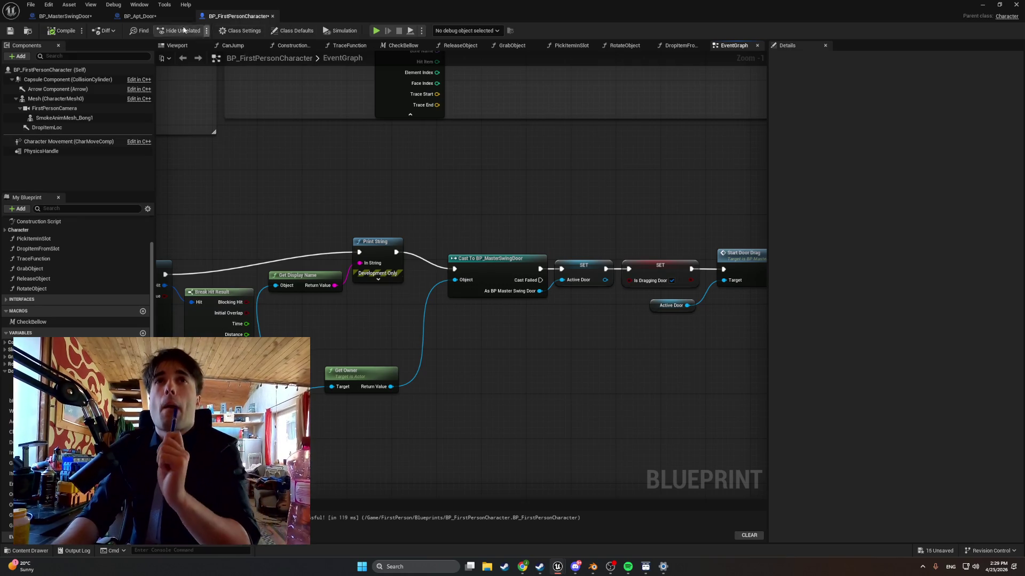
{"action": "left_click", "coordinate": [132, 18]}
{"action": "left_click", "coordinate": [69, 19]}
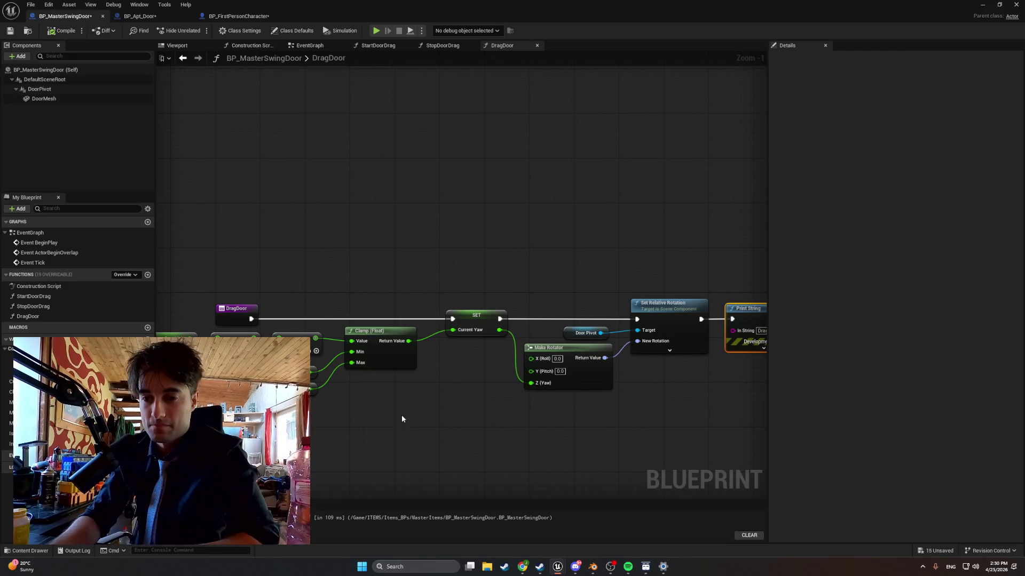
{"action": "left_click_drag", "start_coordinate": [402, 419], "coordinate": [503, 404]}
{"action": "left_click_drag", "start_coordinate": [344, 292], "coordinate": [294, 287]}
Add a Print String node whose message reads 'Drag Door Firing'
{"action": "right_click", "coordinate": [418, 226]}
{"action": "type", "text": "print"}
{"action": "key", "text": "Return"}
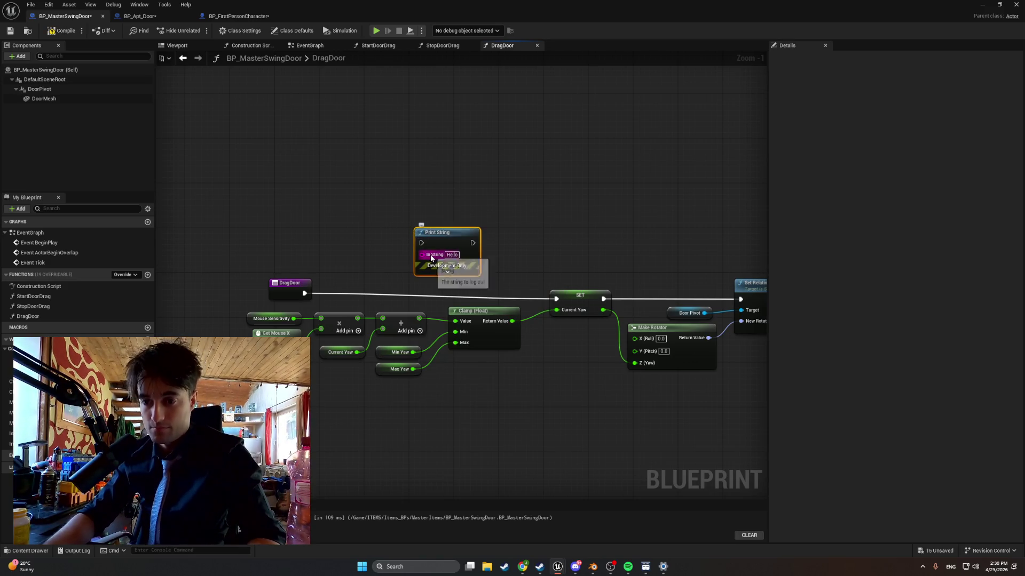
{"action": "left_click", "coordinate": [450, 255]}
{"action": "key", "text": "BackSpace"}
{"action": "type", "text": "Drag"}
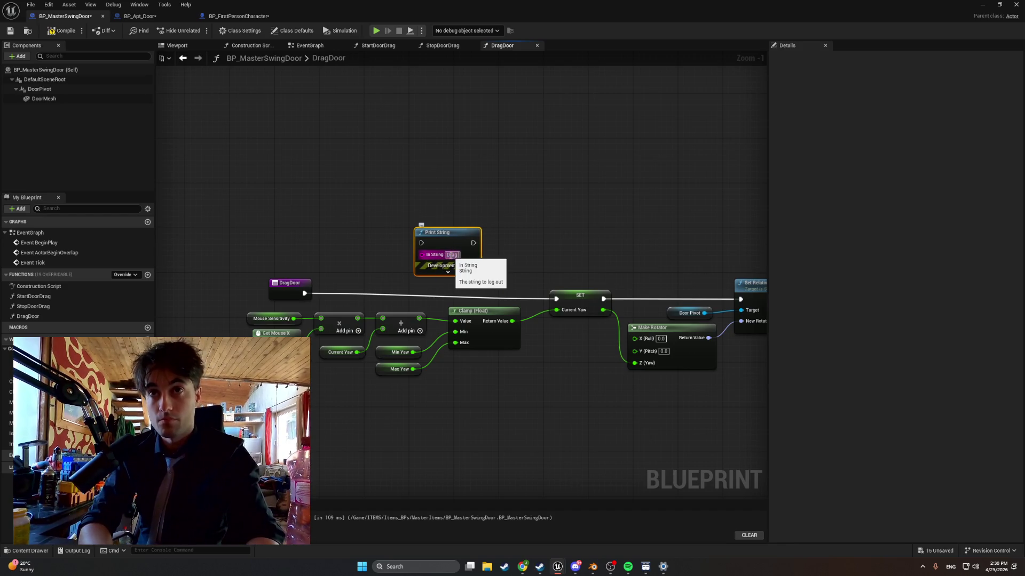
{"action": "type", "text": " Door Fi"}
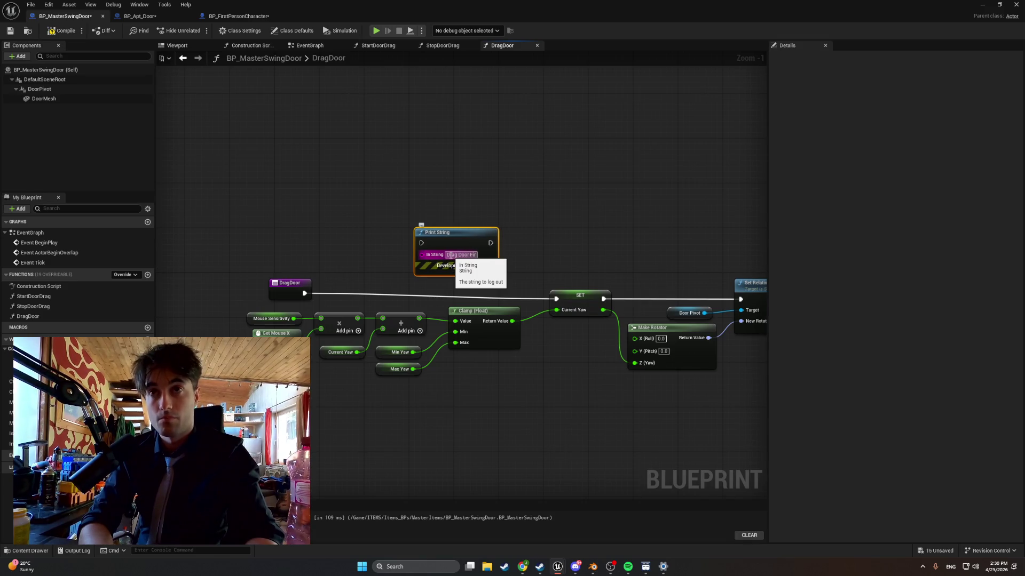
{"action": "type", "text": "ring"}
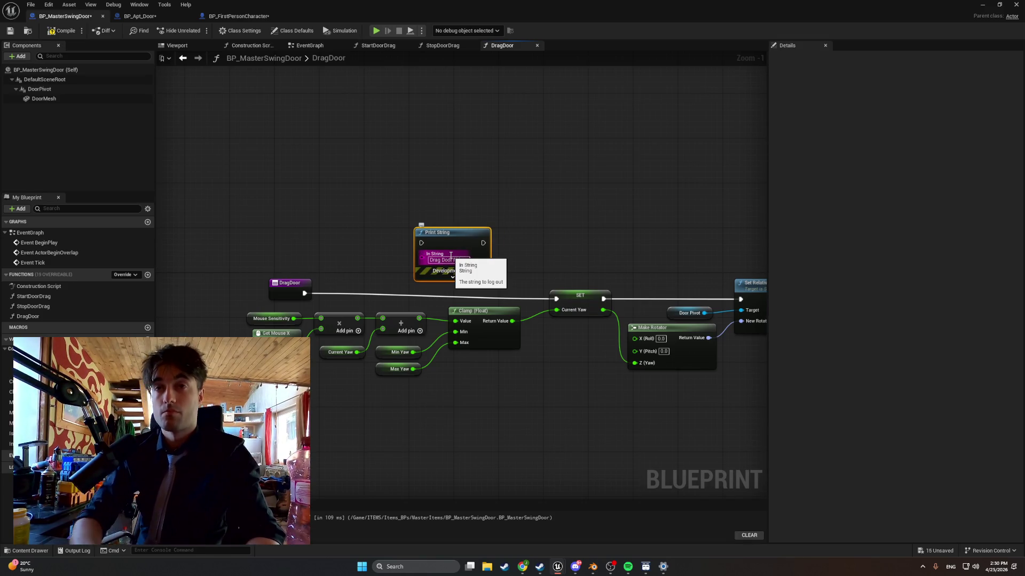
{"action": "key", "text": "Return"}
Rewire execution so DragDoor runs Print String before the Current Yaw SET
{"action": "left_click", "coordinate": [348, 293], "text": "alt"}
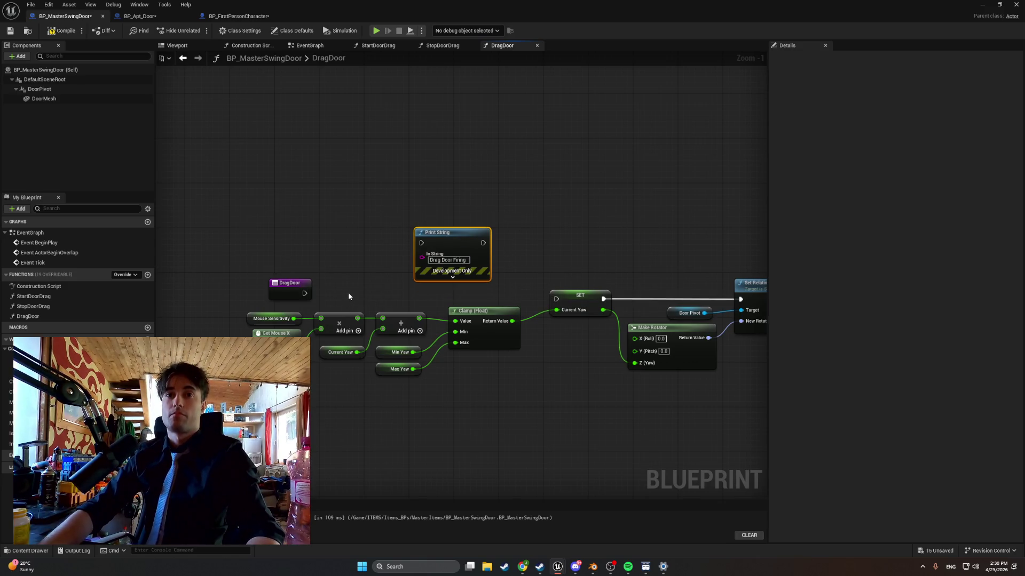
{"action": "left_click_drag", "start_coordinate": [420, 234], "coordinate": [386, 252]}
{"action": "left_click_drag", "start_coordinate": [307, 289], "coordinate": [386, 258]}
{"action": "key", "text": "Escape"}
{"action": "left_click_drag", "start_coordinate": [305, 294], "coordinate": [388, 260]}
{"action": "left_click_drag", "start_coordinate": [450, 260], "coordinate": [555, 299]}
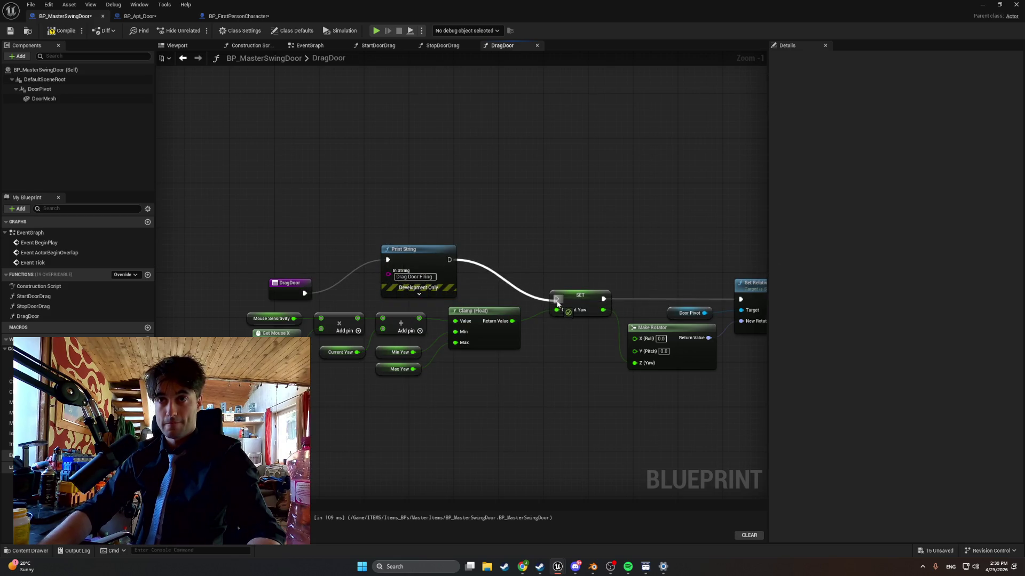
Start a new play test of the level
{"action": "left_click", "coordinate": [982, 4]}
{"action": "left_click", "coordinate": [199, 31]}
{"action": "key", "text": "e"}
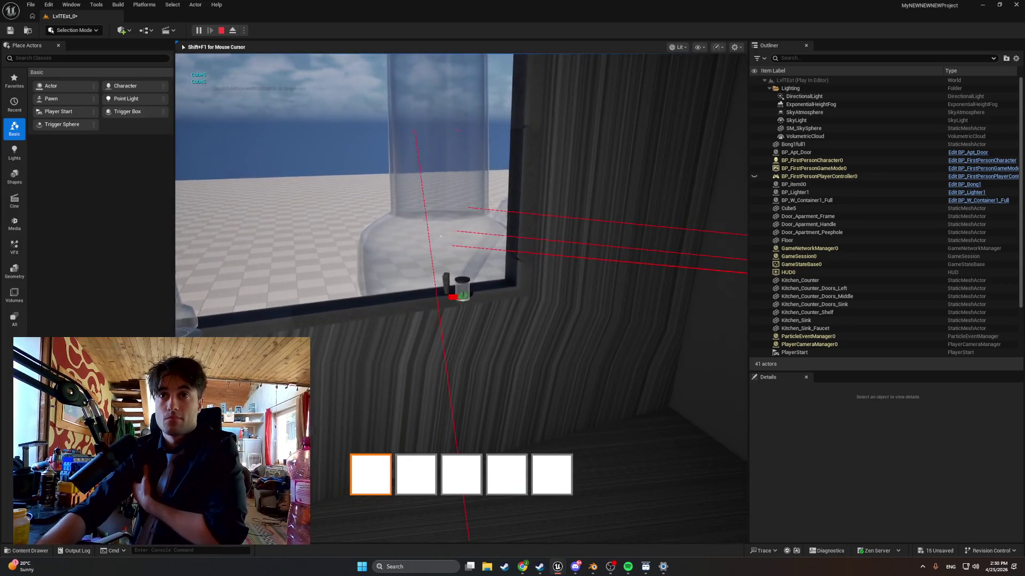
Aim the character repeatedly at the apartment door handle to test dragging it
{"action": "key", "text": "e"}
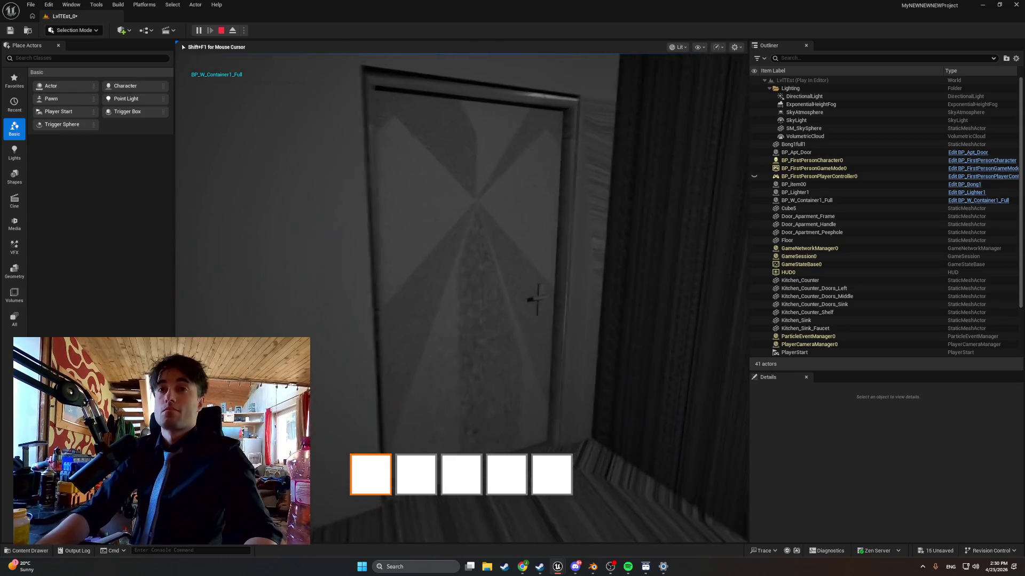
{"action": "key", "text": "e"}
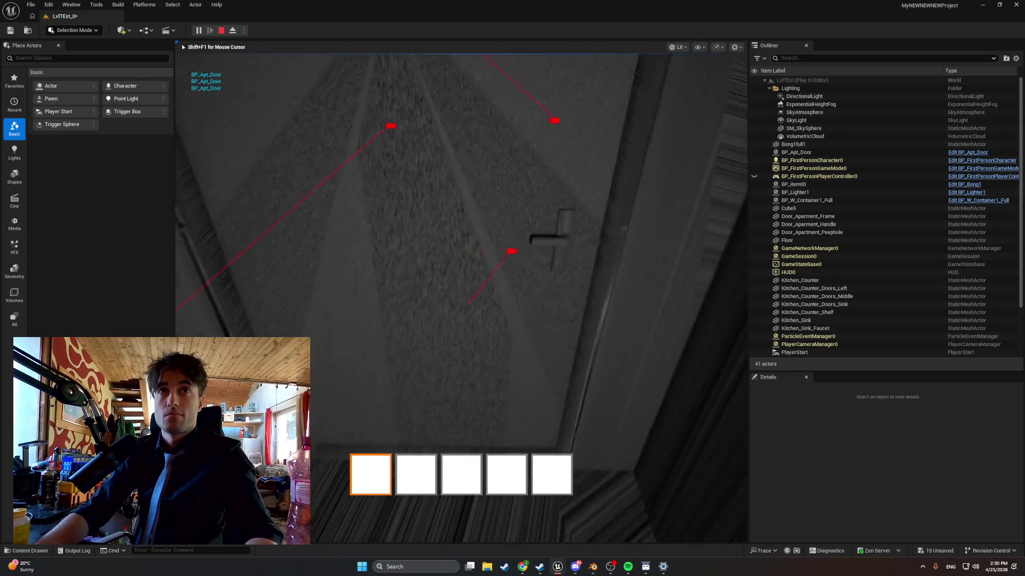
{"action": "key", "text": "e"}
{"action": "key", "text": "e"}
{"action": "key", "text": "e"}
{"action": "key", "text": "e"}
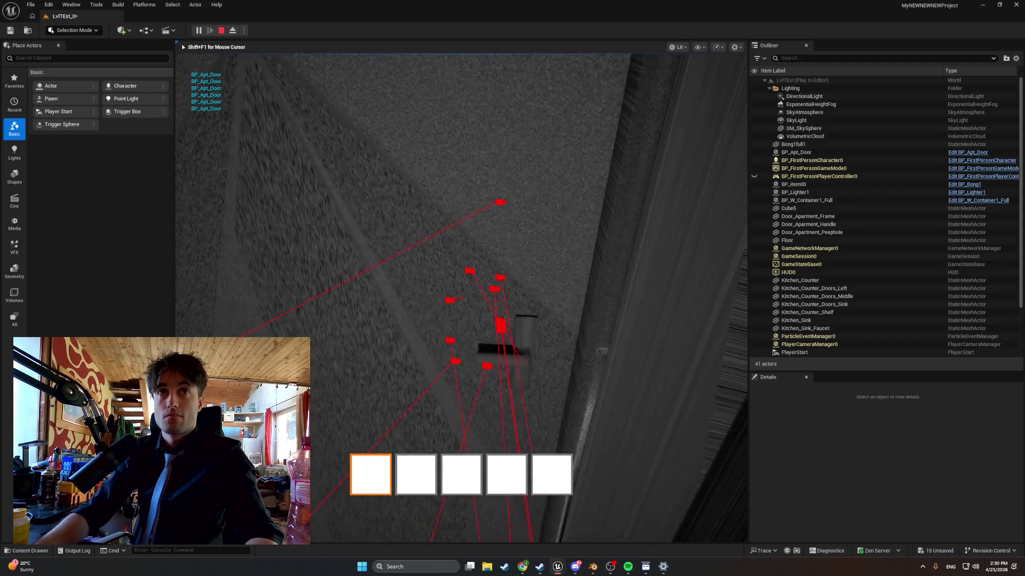
{"action": "key", "text": "e"}
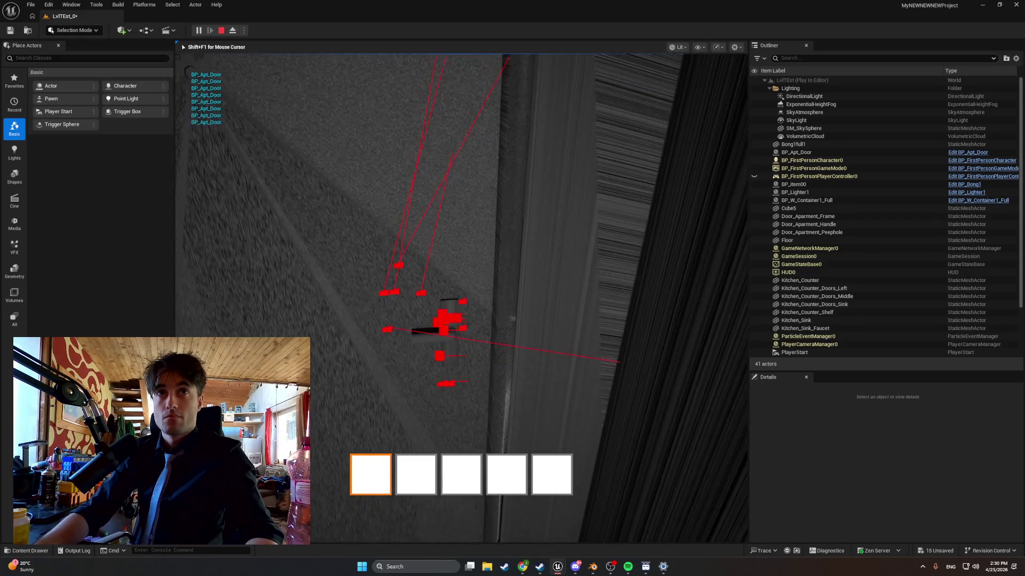
{"action": "key", "text": "e"}
{"action": "key", "text": "e"}
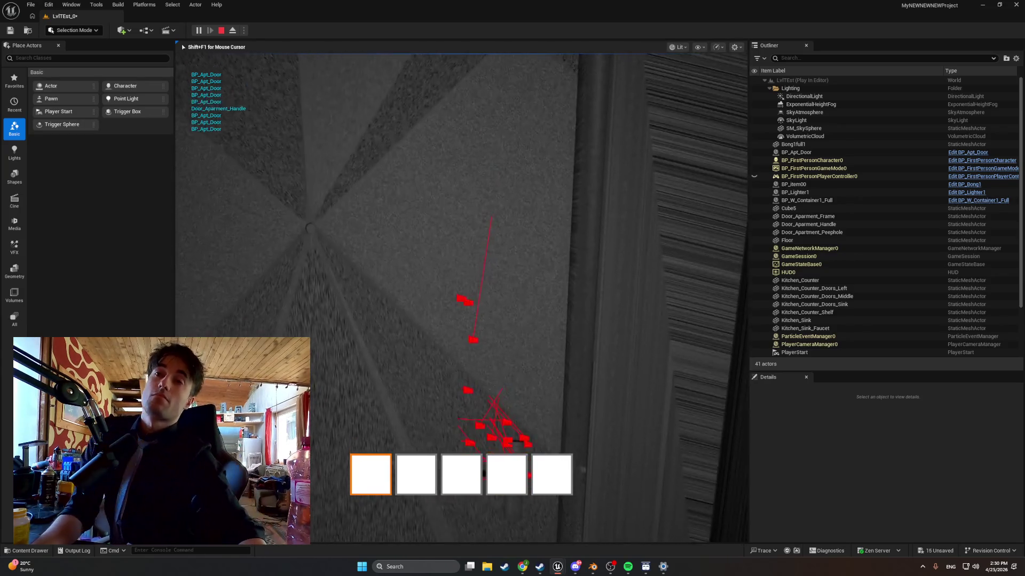
{"action": "key", "text": "e"}
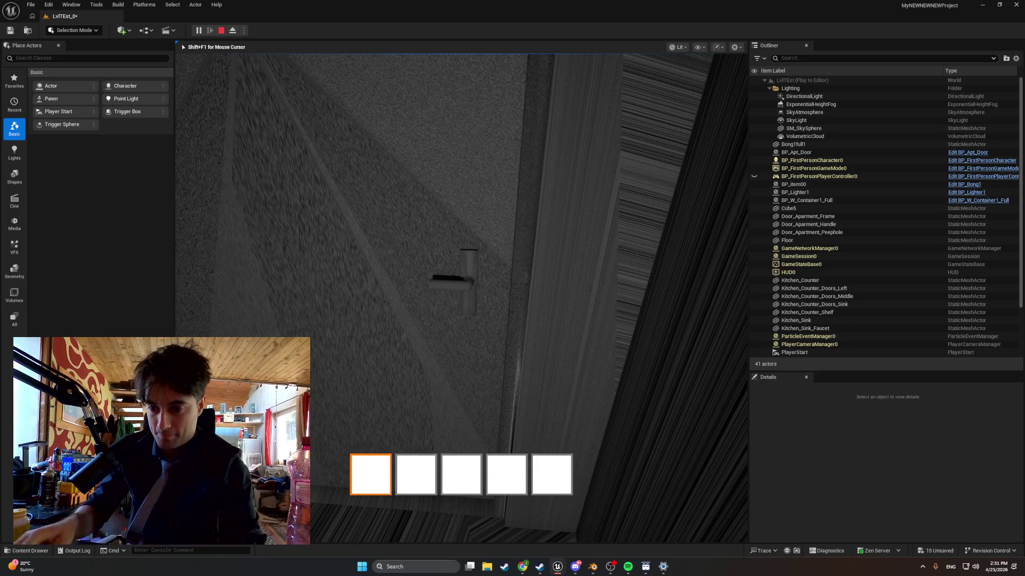
End the play test, close the runtime error log, and bring back the BP_MasterSwingDoor editor
{"action": "mouse_move", "coordinate": [461, 298]}
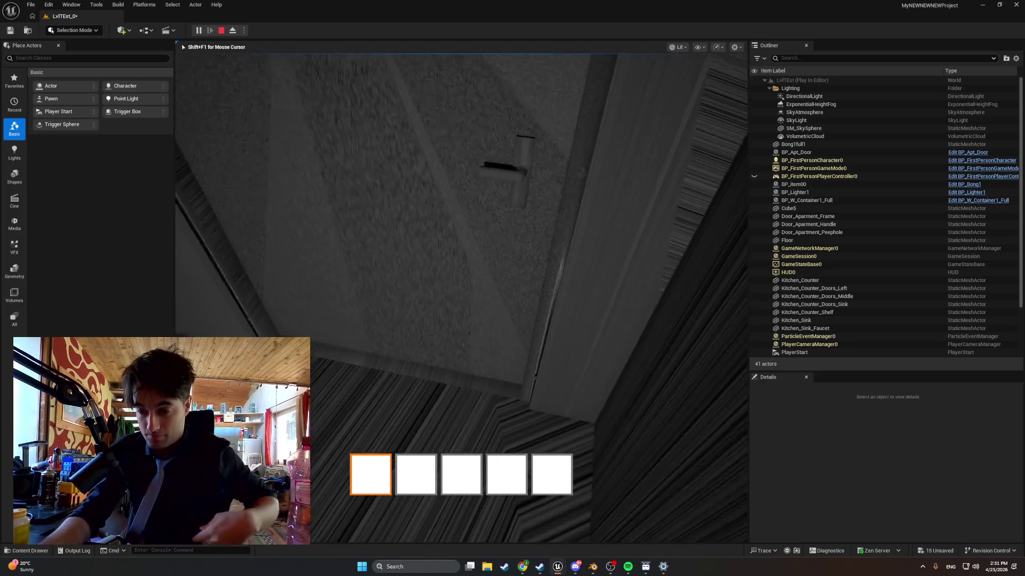
{"action": "key", "text": "Escape"}
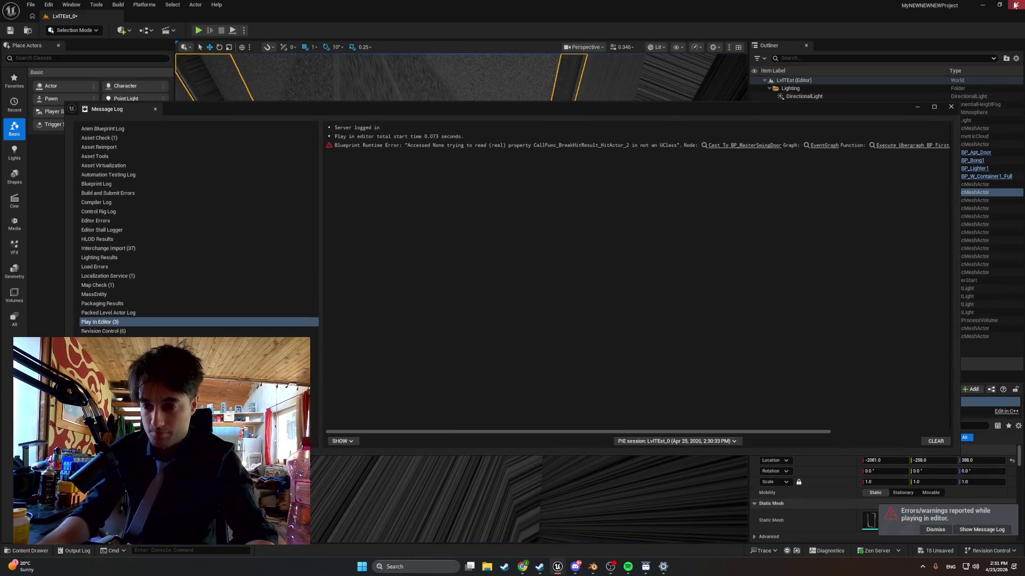
{"action": "left_click", "coordinate": [951, 106]}
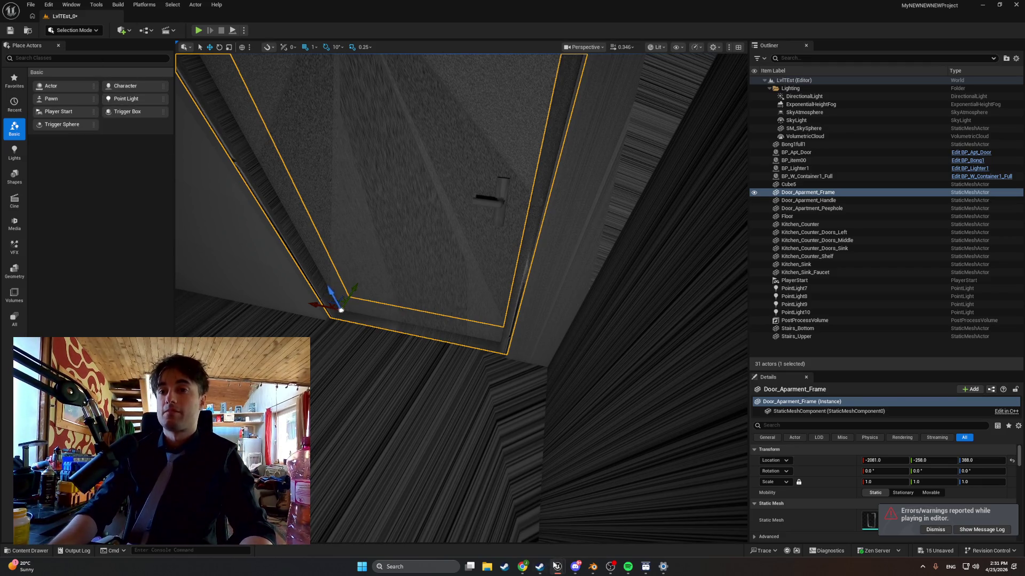
{"action": "mouse_move", "coordinate": [557, 565]}
{"action": "left_click", "coordinate": [574, 529]}
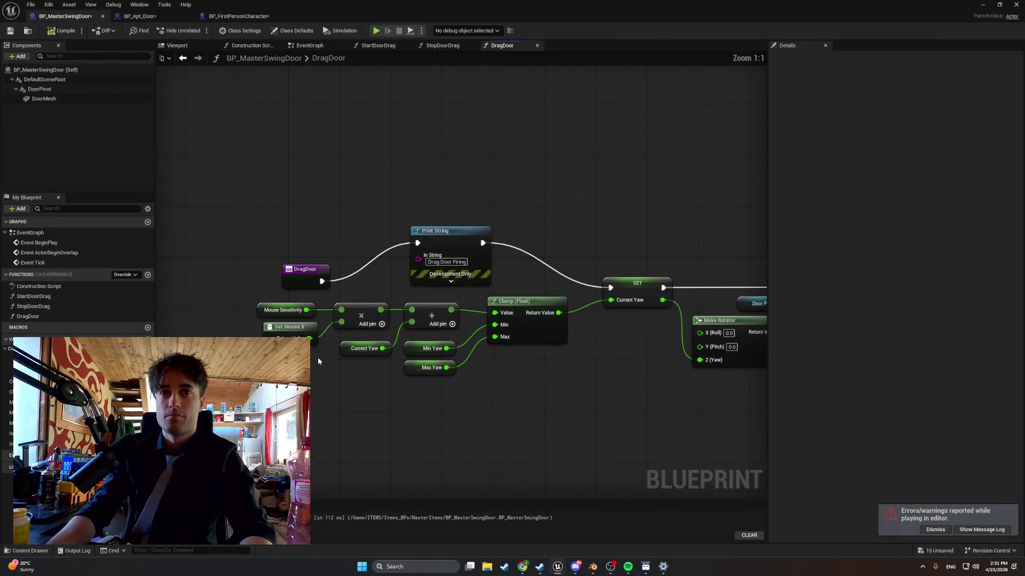
Pan along the DragDoor node chain and capture a screenshot of the graph
{"action": "left_click_drag", "start_coordinate": [317, 373], "coordinate": [207, 349]}
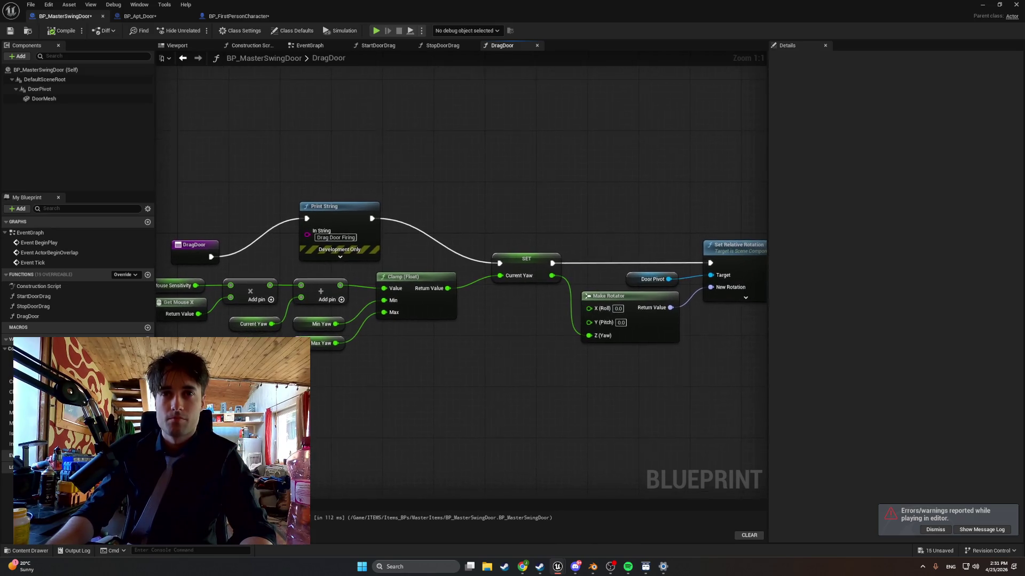
{"action": "scroll", "coordinate": [214, 350], "scroll_direction": "down", "scroll_amount": 1}
{"action": "mouse_move", "coordinate": [327, 347]}
{"action": "left_mouse_down"}
{"action": "mouse_move", "coordinate": [406, 350]}
{"action": "mouse_move", "coordinate": [379, 360]}
{"action": "mouse_move", "coordinate": [362, 349]}
{"action": "mouse_move", "coordinate": [379, 349]}
{"action": "left_mouse_up"}
{"action": "scroll", "coordinate": [389, 353], "scroll_direction": "down", "scroll_amount": 1}
{"action": "scroll", "coordinate": [361, 349], "scroll_direction": "up", "scroll_amount": 1}
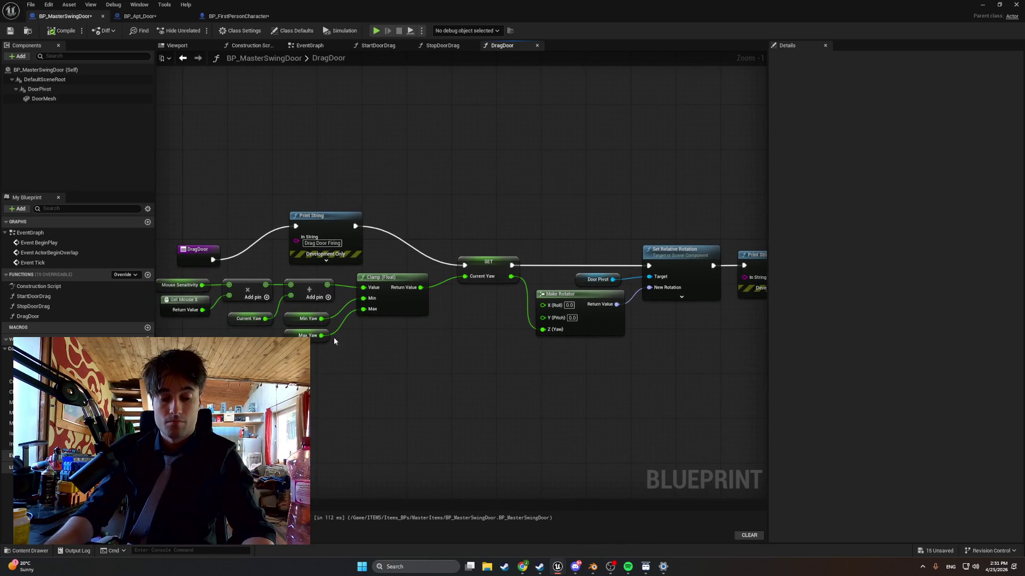
{"action": "key", "text": "super+shift+s"}
{"action": "mouse_move", "coordinate": [155, 182]}
{"action": "left_mouse_down"}
{"action": "mouse_move", "coordinate": [216, 235]}
{"action": "mouse_move", "coordinate": [780, 373]}
{"action": "mouse_move", "coordinate": [778, 386]}
{"action": "left_mouse_up"}
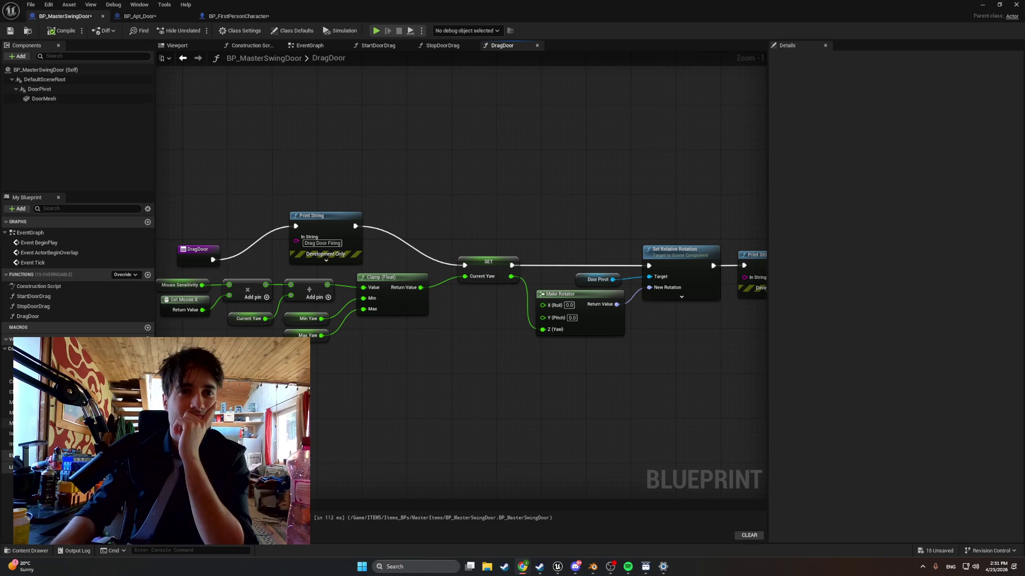
Set the Mouse Sensitivity default value to 1 and recompile BP_MasterSwingDoor
{"action": "left_click", "coordinate": [43, 424]}
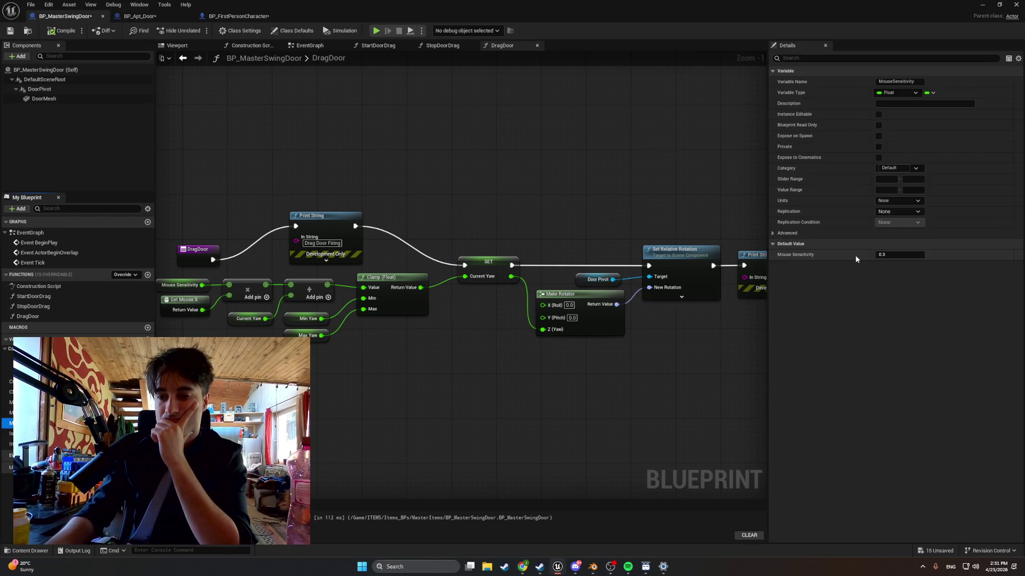
{"action": "left_click", "coordinate": [897, 255]}
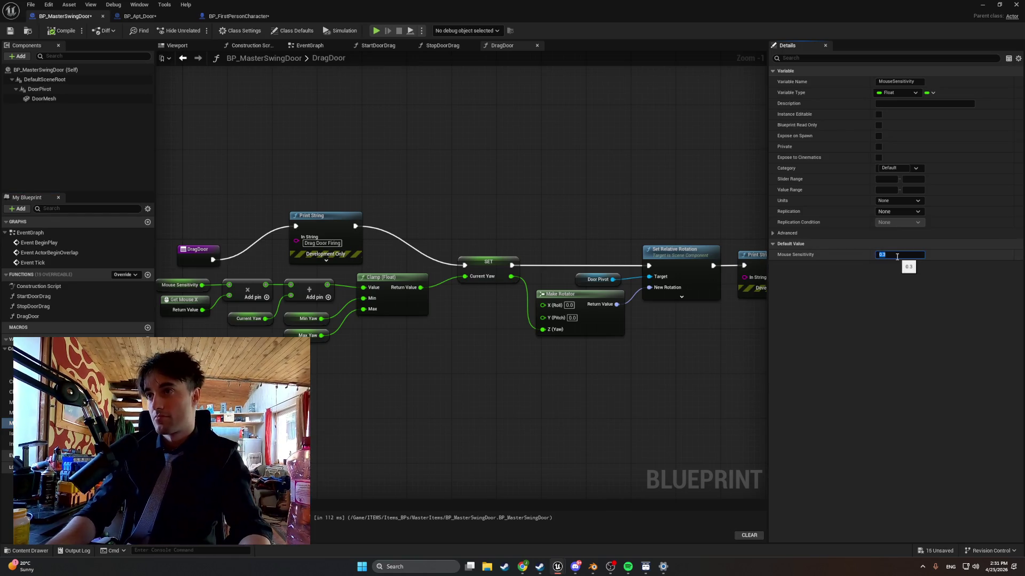
{"action": "type", "text": "1"}
{"action": "left_click", "coordinate": [58, 34]}
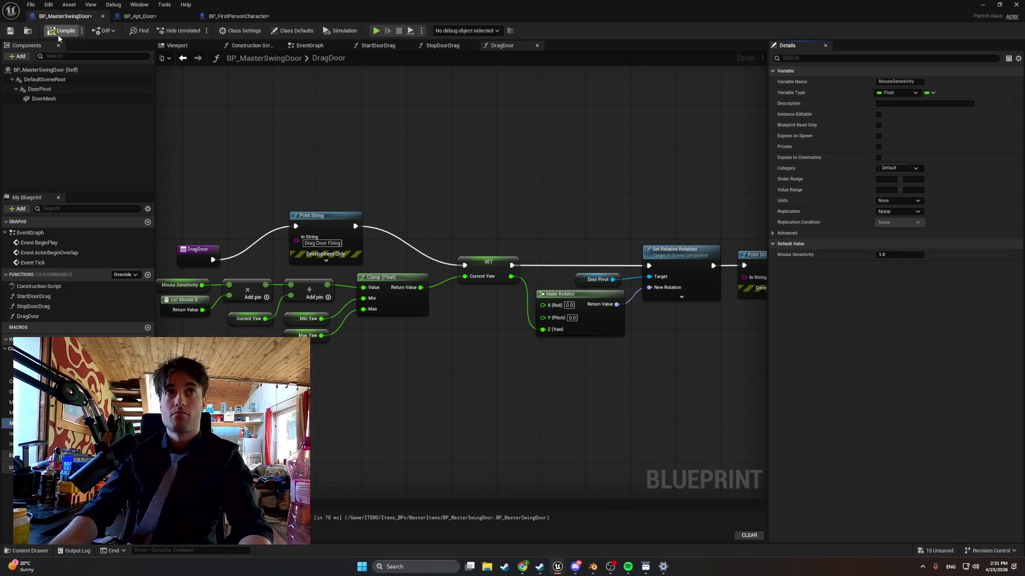
{"action": "left_click", "coordinate": [1016, 4]}
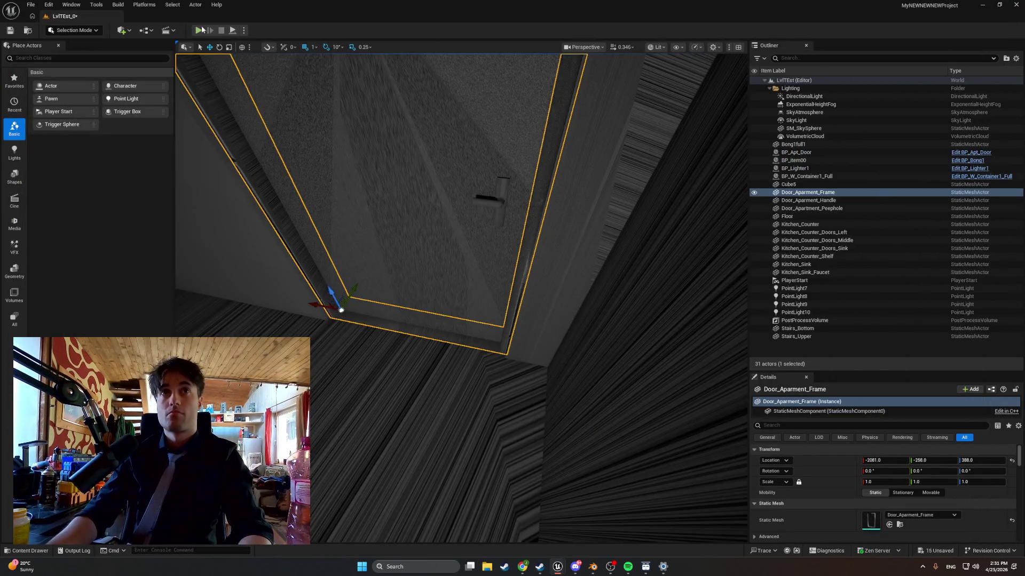
Run the level briefly, stop it, and close the Accessed None error log
{"action": "left_click", "coordinate": [203, 30]}
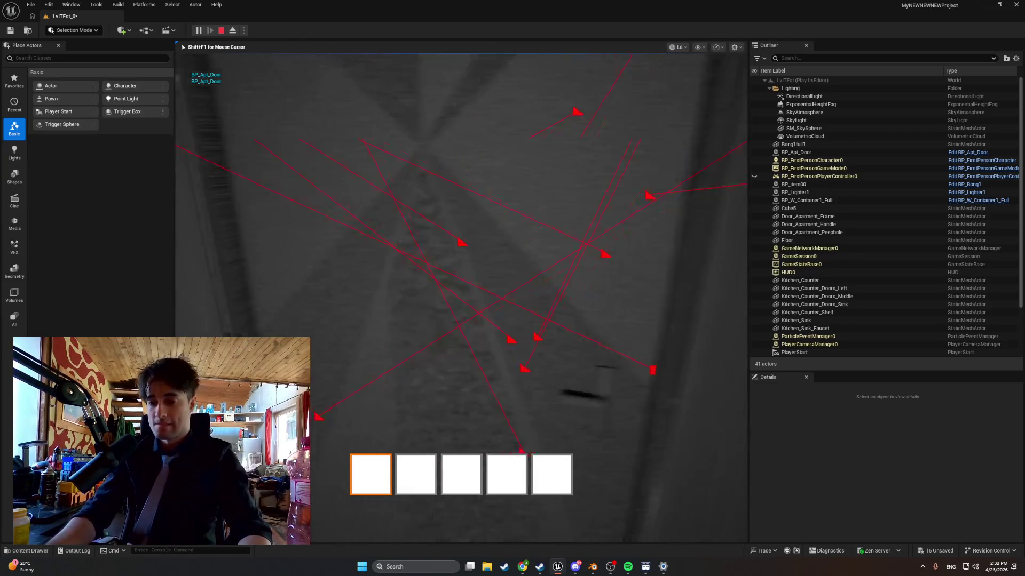
{"action": "key", "text": "Escape"}
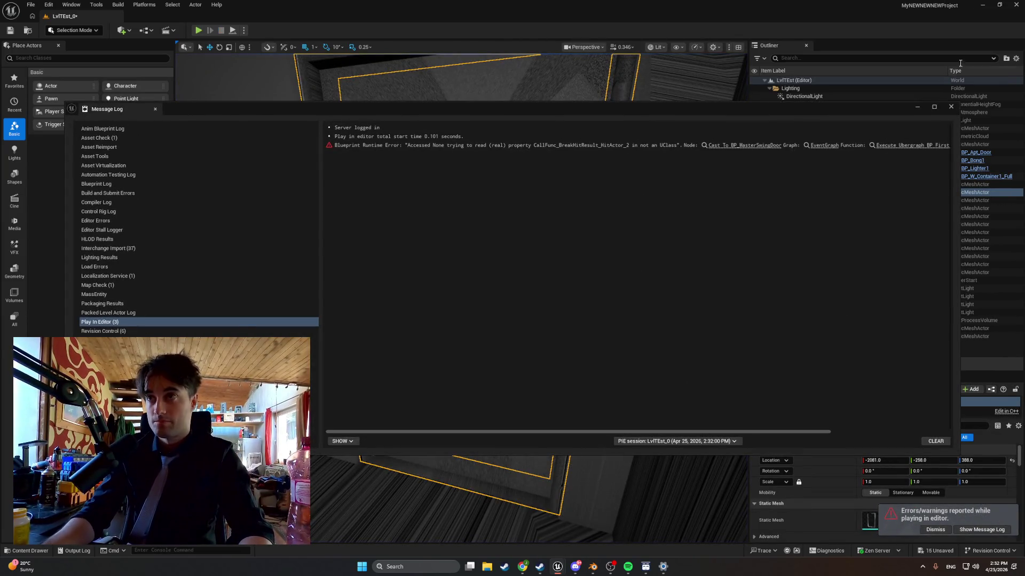
{"action": "left_click", "coordinate": [950, 107]}
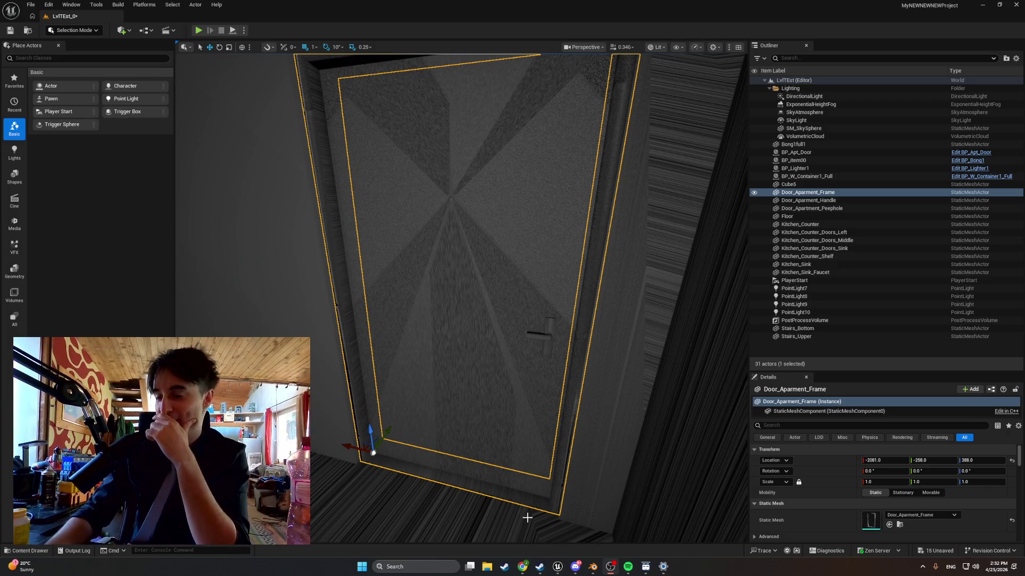
Bring the BP_MasterSwingDoor editor forward and pan the DragDoor graph to the right
{"action": "mouse_move", "coordinate": [529, 559]}
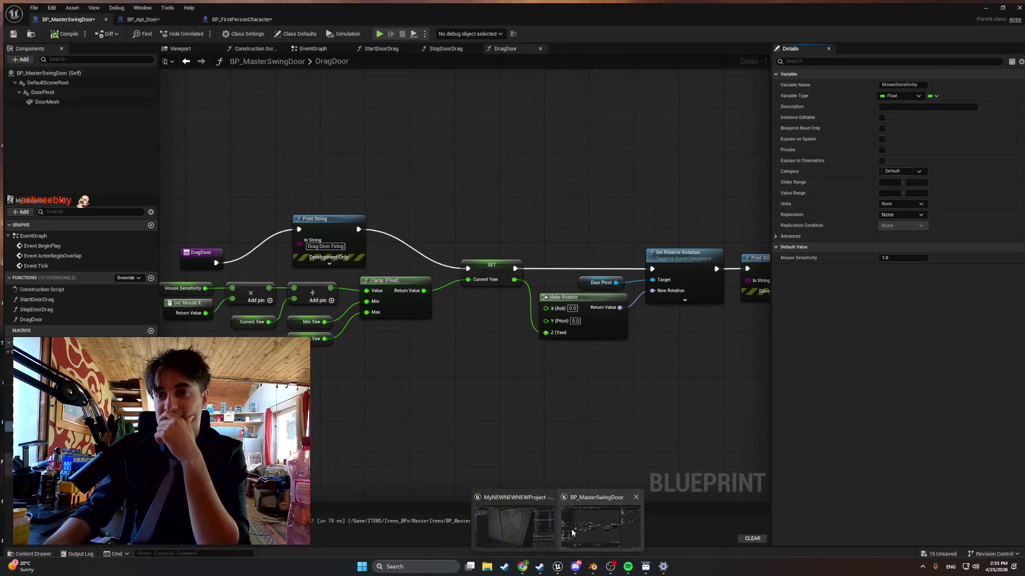
{"action": "left_click", "coordinate": [507, 521]}
{"action": "left_click_drag", "start_coordinate": [239, 365], "coordinate": [377, 382]}
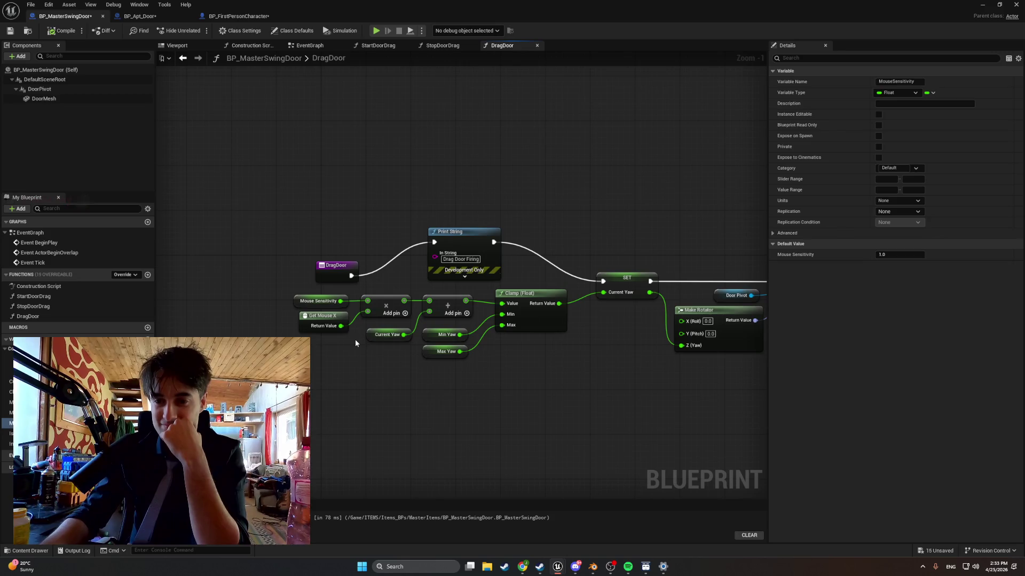
Delete the old Get Mouse X node and place a fresh Get Mouse X node
{"action": "left_click", "coordinate": [320, 323]}
{"action": "key", "text": "Delete"}
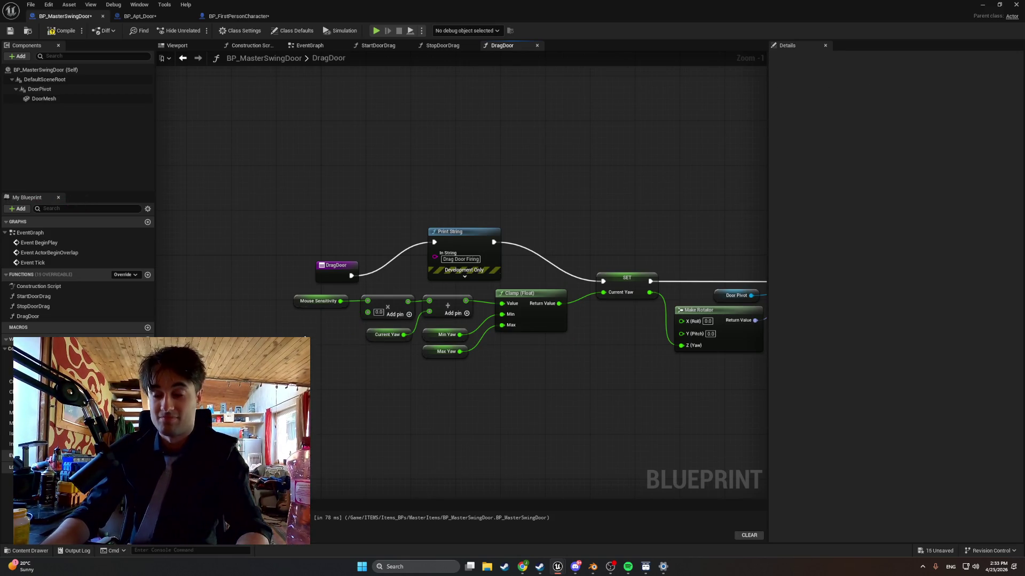
{"action": "right_click", "coordinate": [305, 339]}
{"action": "type", "text": "Mousex"}
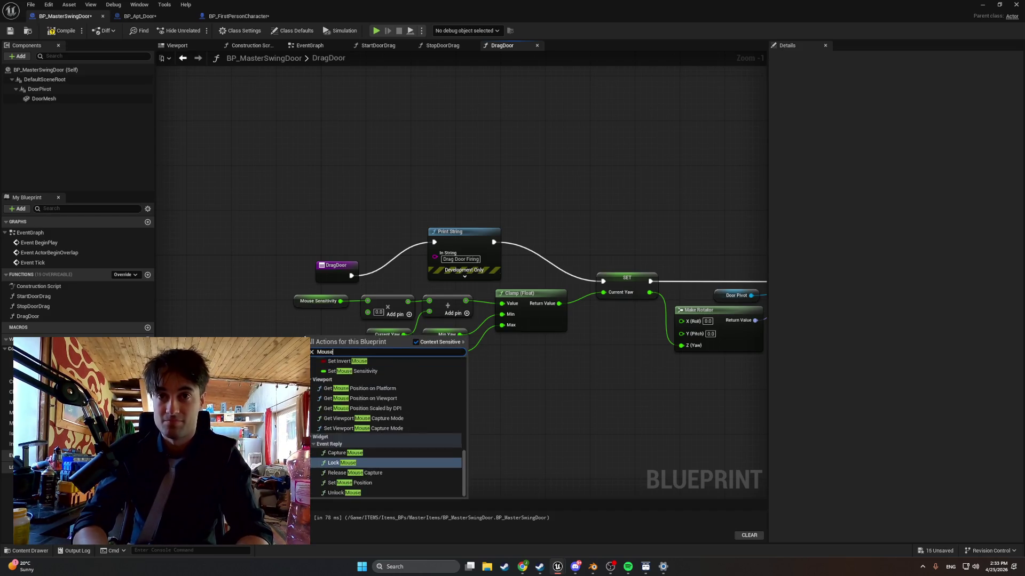
{"action": "key", "text": "Return"}
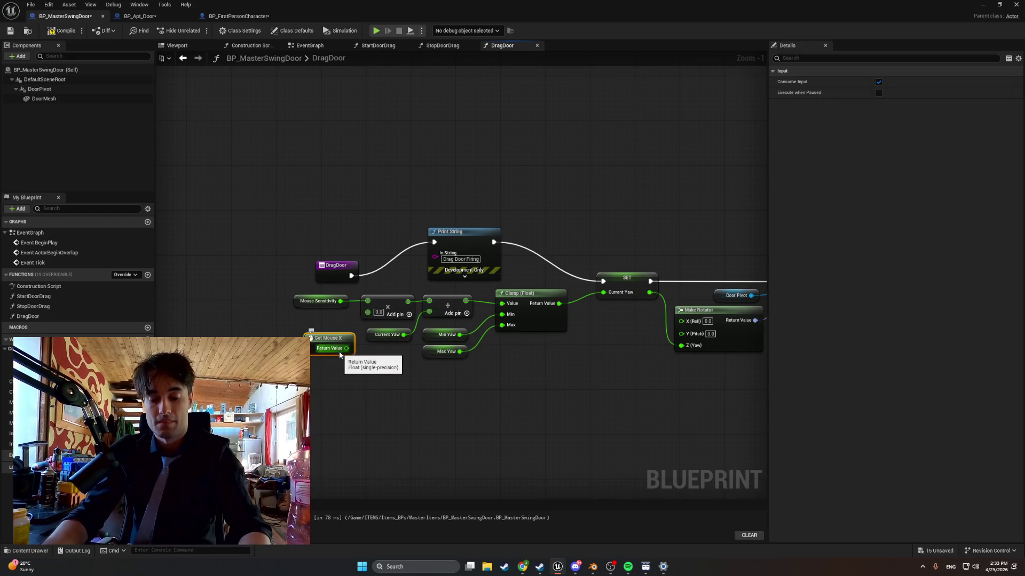
Search for another Mouse X node and capture a screenshot of that graph area
{"action": "right_click", "coordinate": [362, 368]}
{"action": "type", "text": "mosue"}
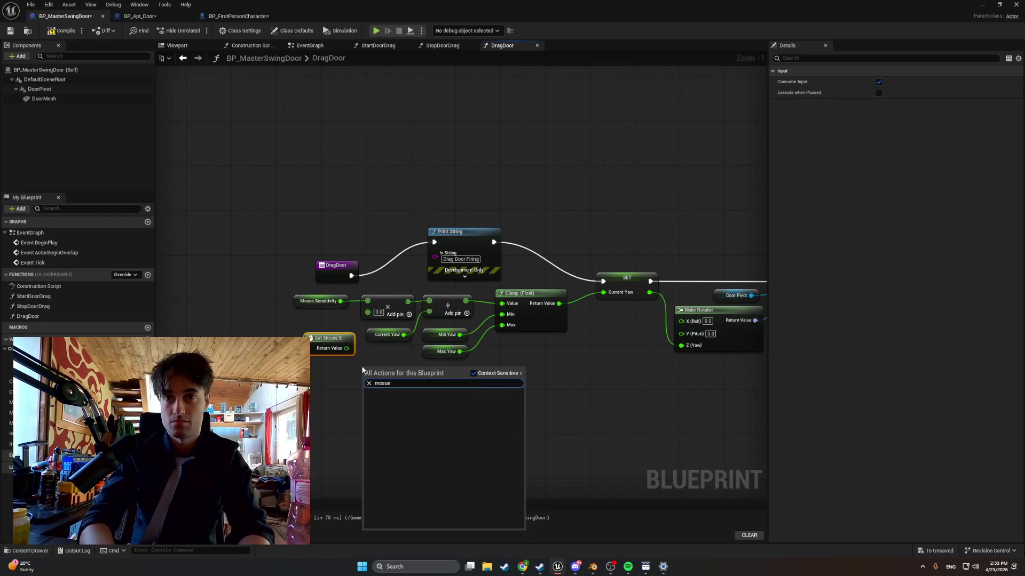
{"action": "key", "text": "BackSpace"}
{"action": "key", "text": "BackSpace"}
{"action": "type", "text": "uex"}
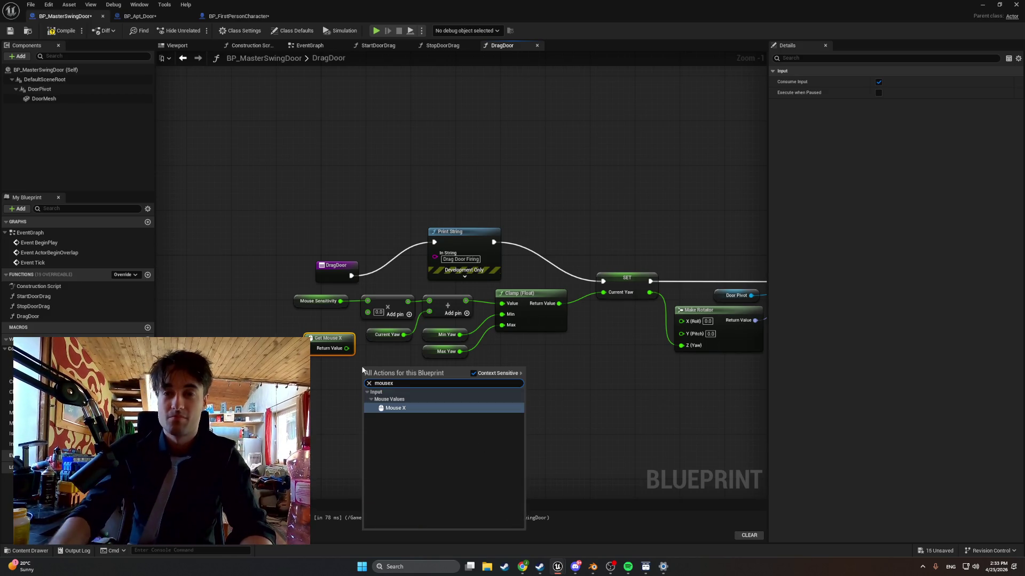
{"action": "key", "text": "super+shift+s"}
{"action": "left_click_drag", "start_coordinate": [434, 434], "coordinate": [285, 323]}
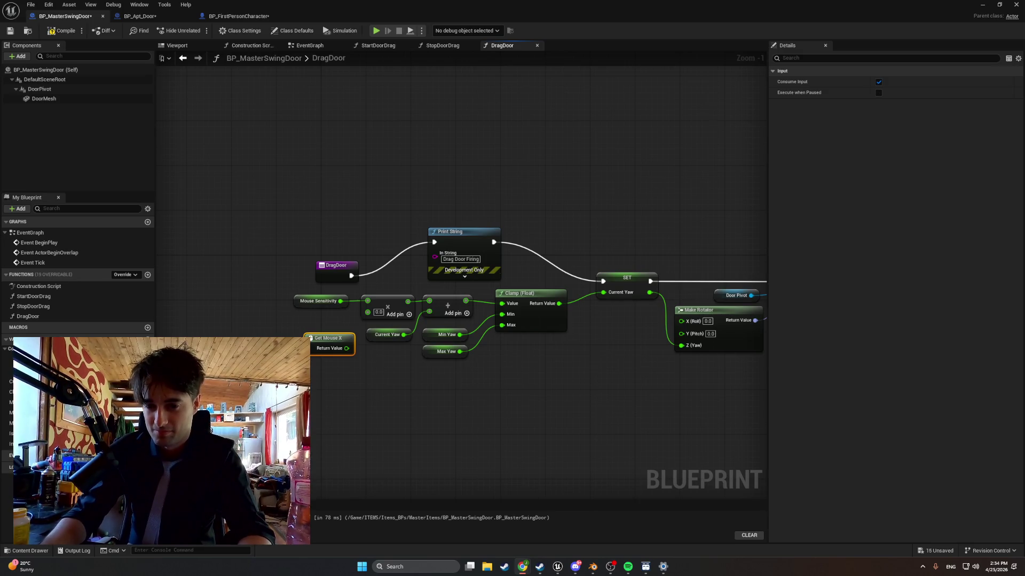
Create a Float variable named MouseX and try feeding it into the Print String
{"action": "left_click", "coordinate": [455, 377]}
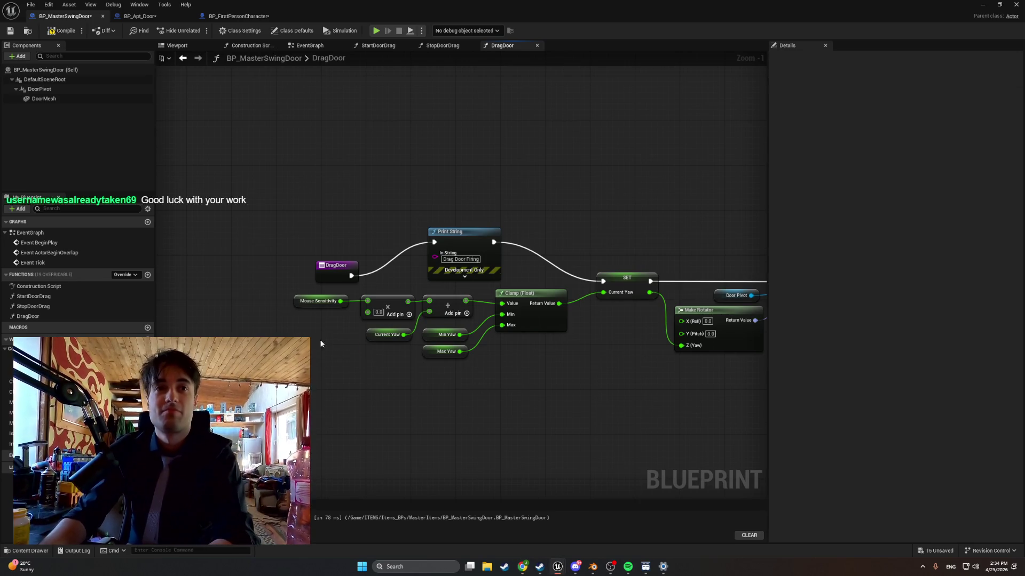
{"action": "left_click", "coordinate": [147, 339]}
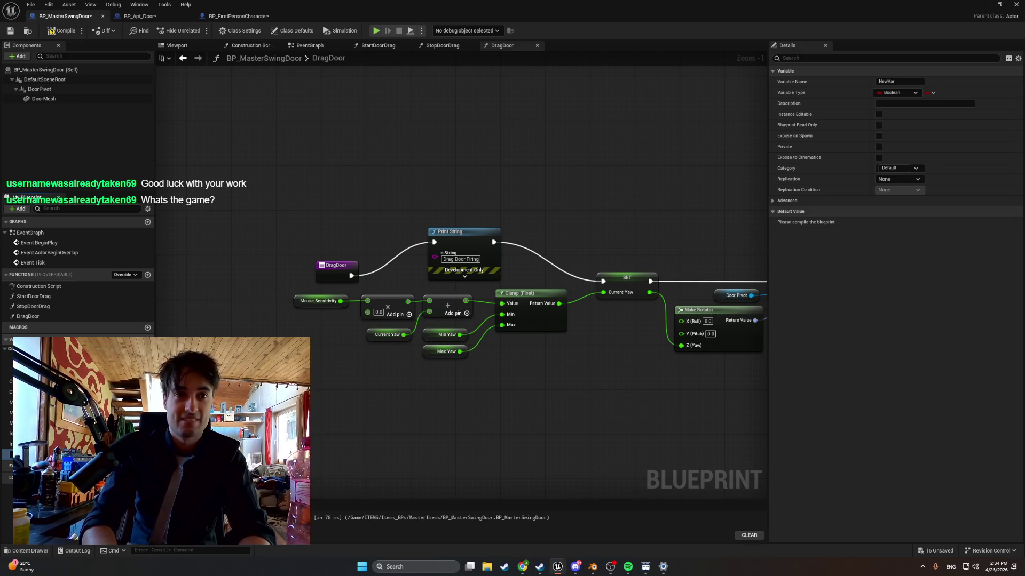
{"action": "type", "text": "MouseX"}
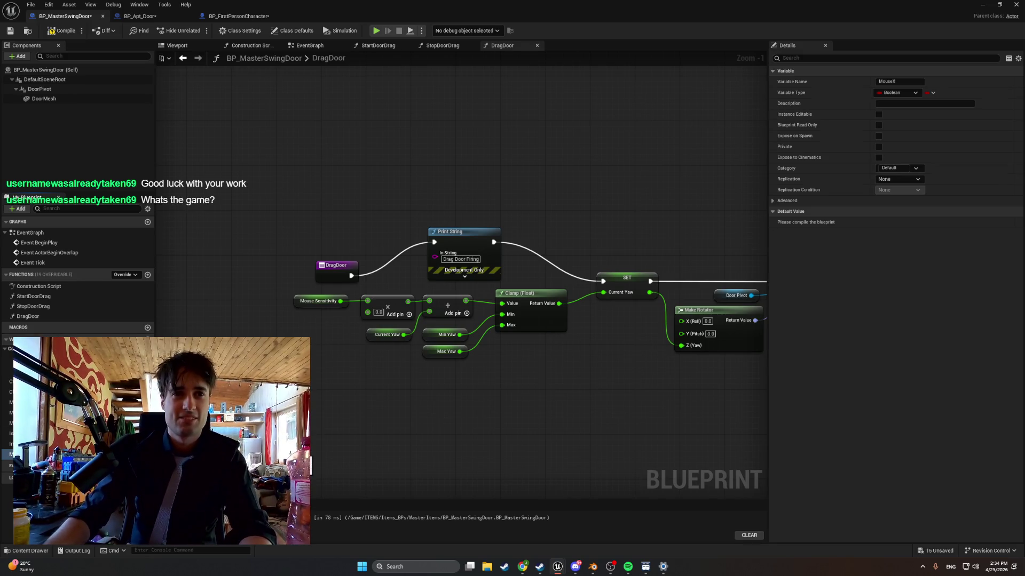
{"action": "left_click", "coordinate": [137, 348]}
{"action": "left_click", "coordinate": [110, 335]}
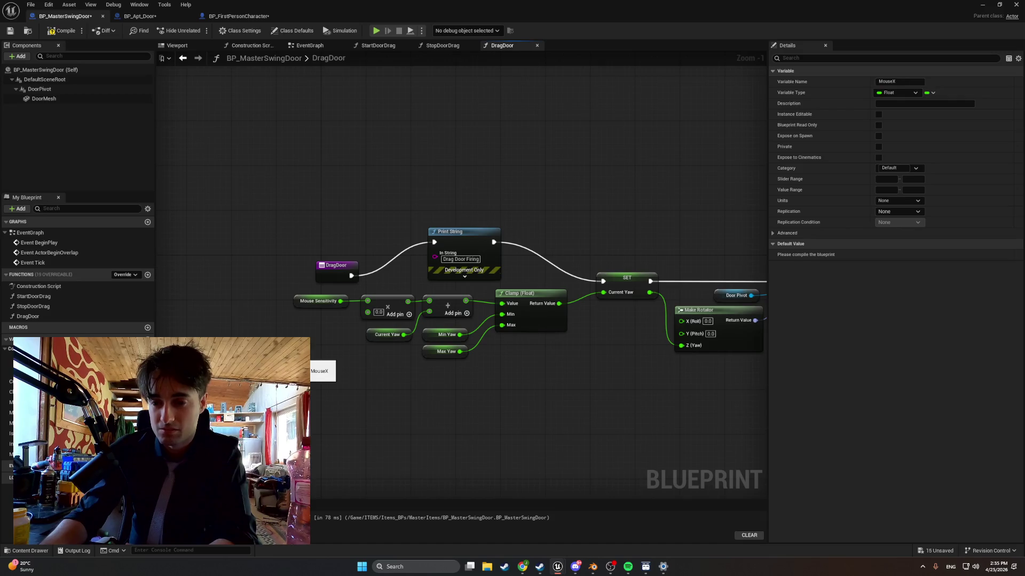
{"action": "left_click", "coordinate": [27, 454]}
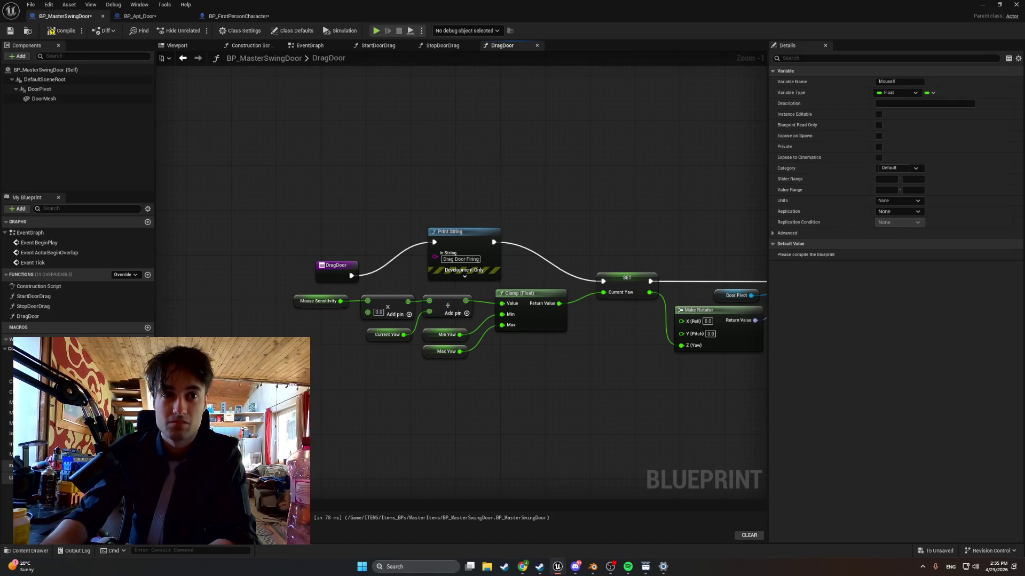
{"action": "left_click_drag", "start_coordinate": [27, 454], "coordinate": [435, 259]}
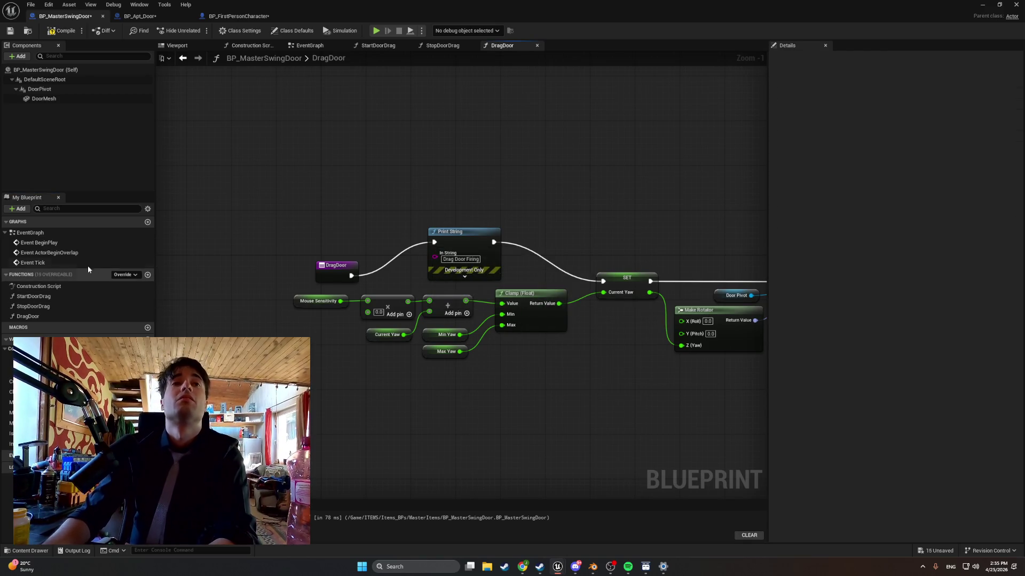
Give the DragDoor function a new Float input named MouseX
{"action": "left_click", "coordinate": [46, 317]}
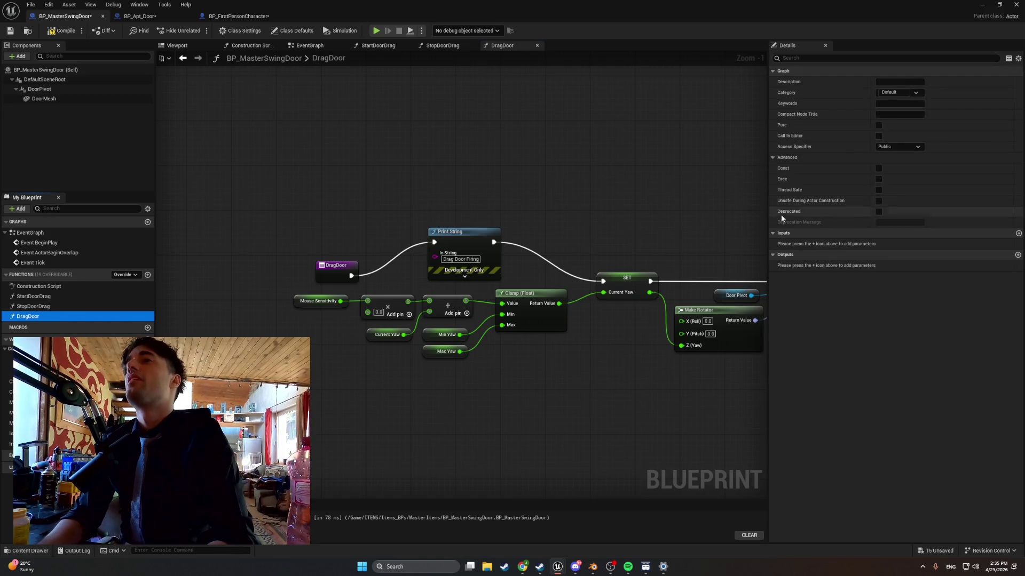
{"action": "left_click", "coordinate": [1019, 234]}
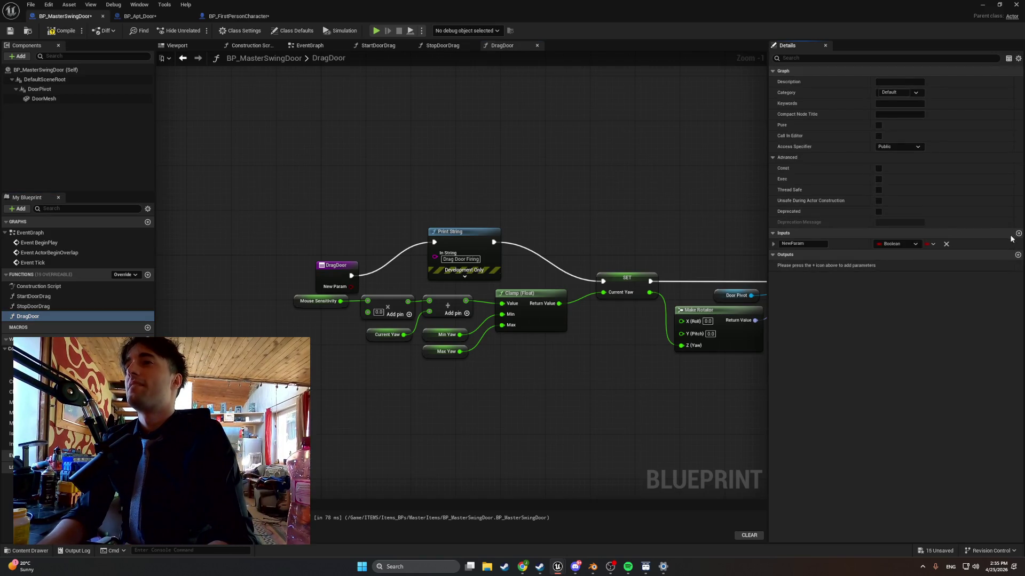
{"action": "double_click", "coordinate": [801, 244]}
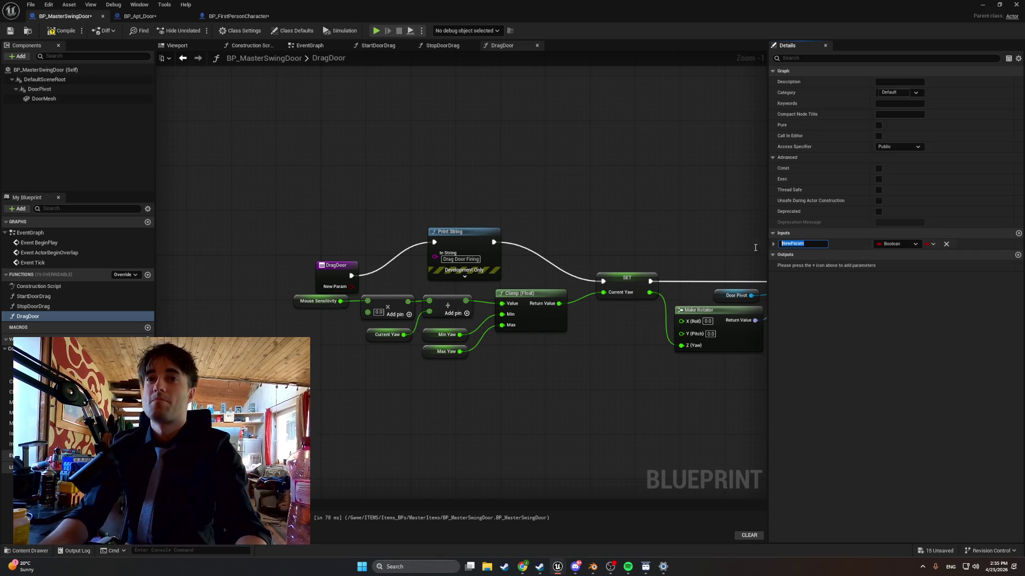
{"action": "type", "text": "MouseX"}
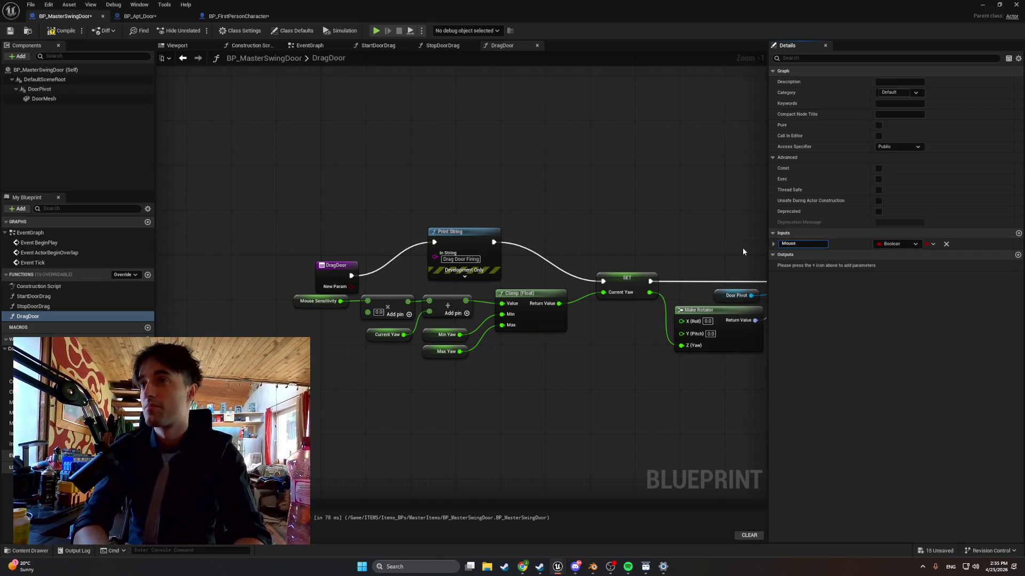
{"action": "key", "text": "Return"}
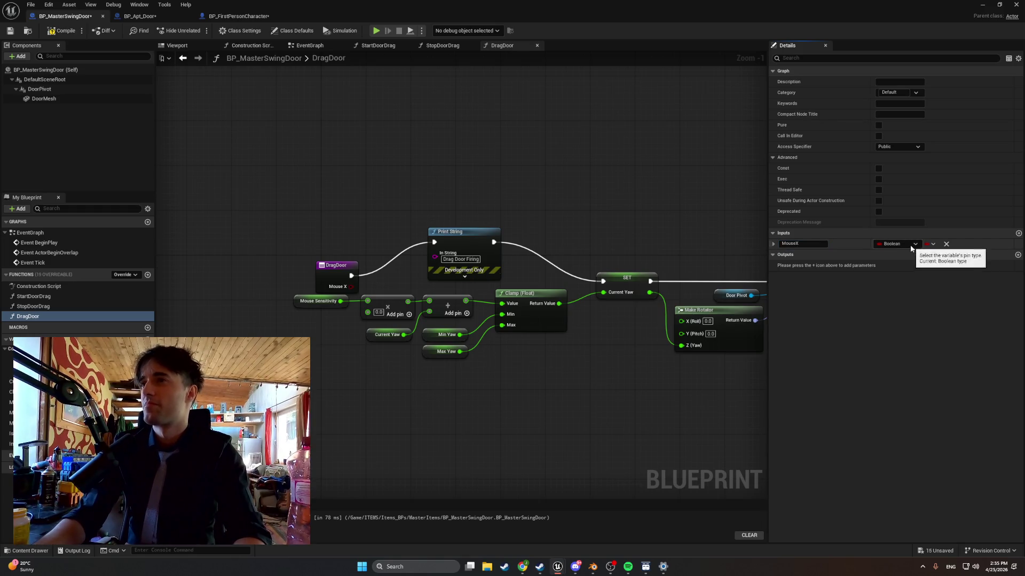
{"action": "left_click", "coordinate": [908, 244]}
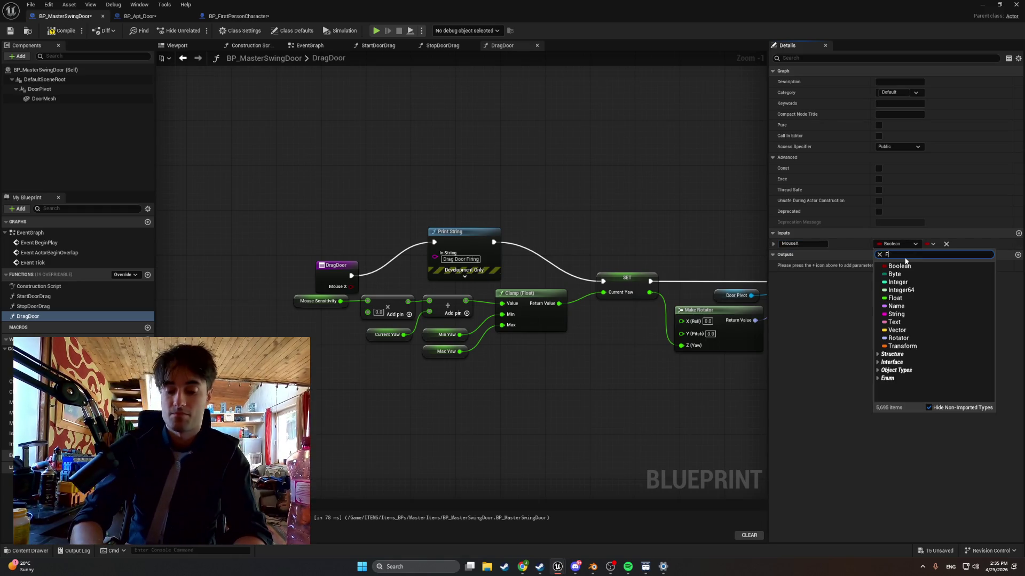
{"action": "type", "text": "Floa"}
{"action": "left_click", "coordinate": [910, 267]}
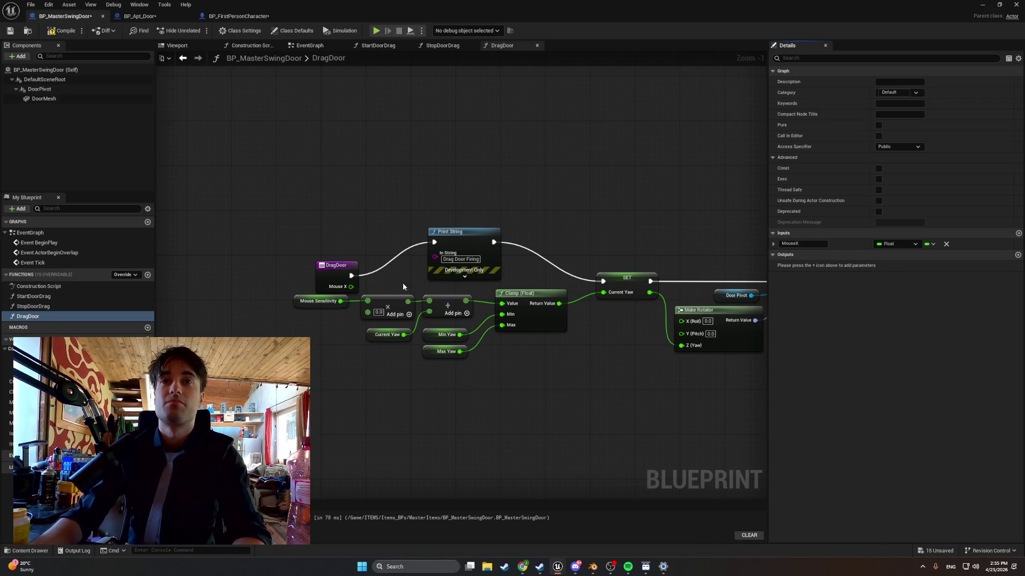
Route the MouseX wire through a reroute below the nodes, recompile, and return to the game
{"action": "mouse_move", "coordinate": [320, 270]}
{"action": "left_mouse_down"}
{"action": "mouse_move", "coordinate": [227, 251]}
{"action": "mouse_move", "coordinate": [293, 295]}
{"action": "mouse_move", "coordinate": [367, 311]}
{"action": "left_mouse_up"}
{"action": "double_click", "coordinate": [269, 274]}
{"action": "left_click_drag", "start_coordinate": [269, 275], "coordinate": [271, 303]}
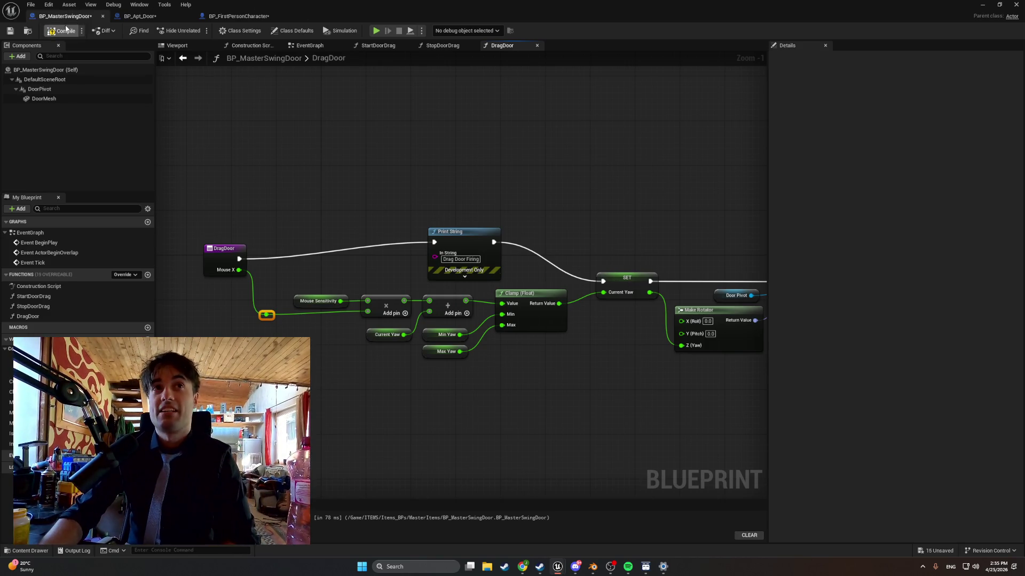
{"action": "left_click", "coordinate": [66, 30]}
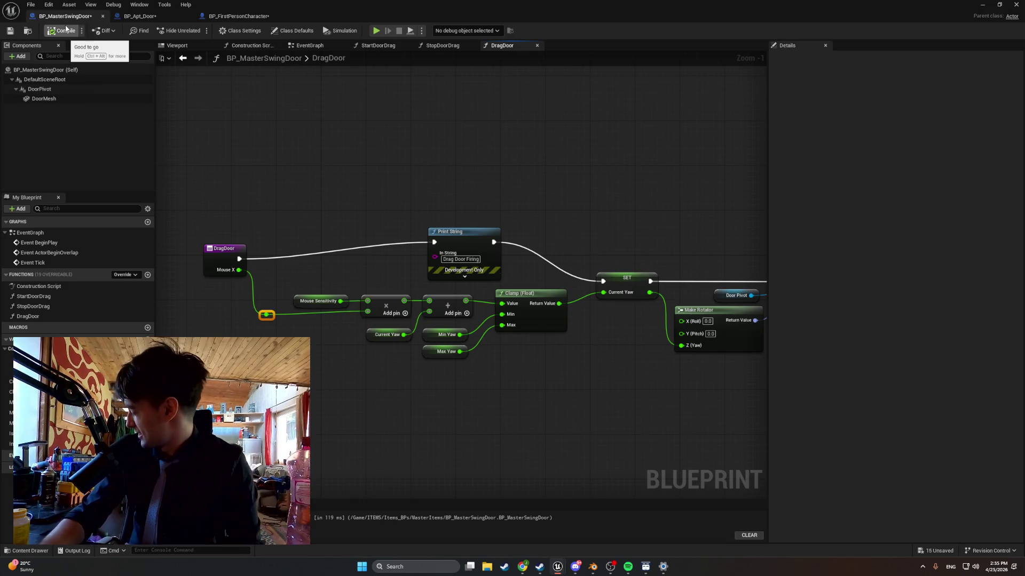
{"action": "left_click", "coordinate": [989, 8]}
{"action": "left_click", "coordinate": [232, 30]}
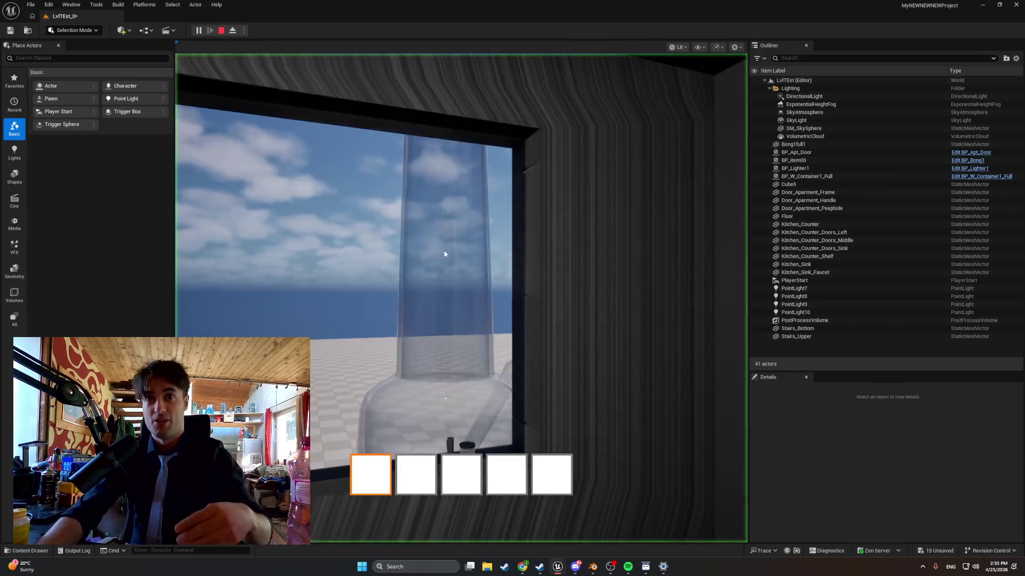
Take control in the game and pick up and use the bong from the counter
{"action": "left_click", "coordinate": [444, 254]}
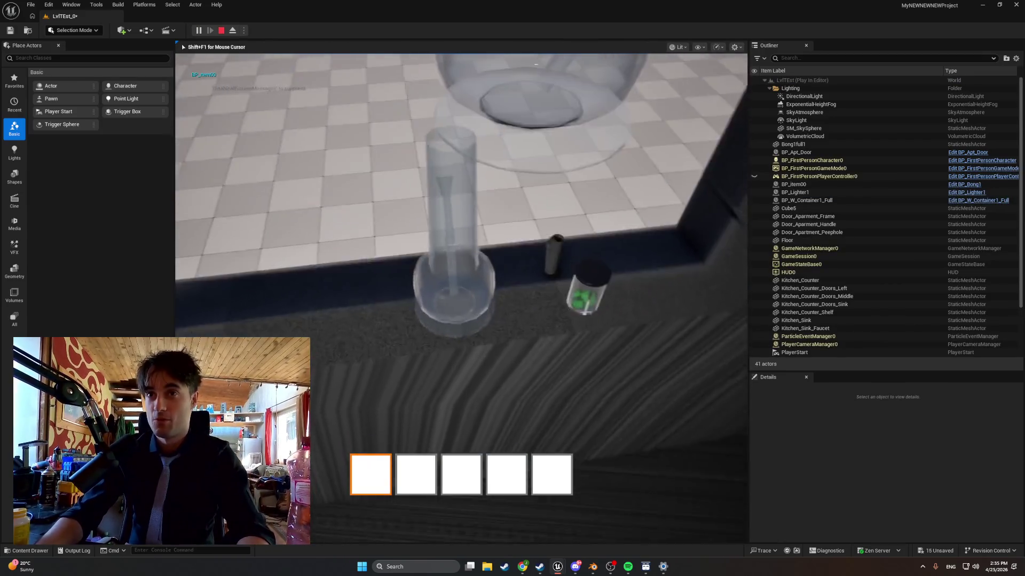
{"action": "key", "text": "e"}
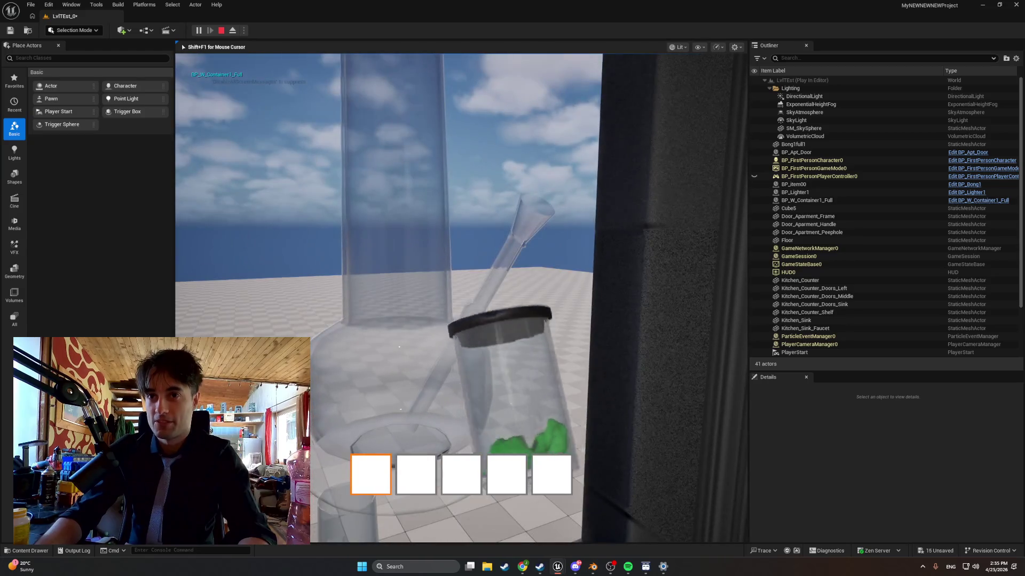
{"action": "key", "text": "e"}
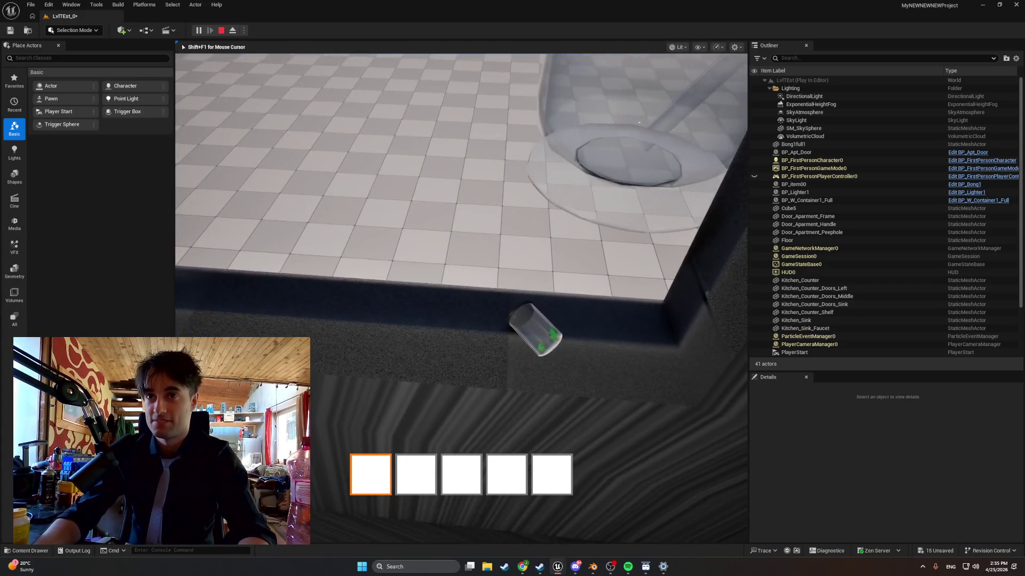
{"action": "key", "text": "e"}
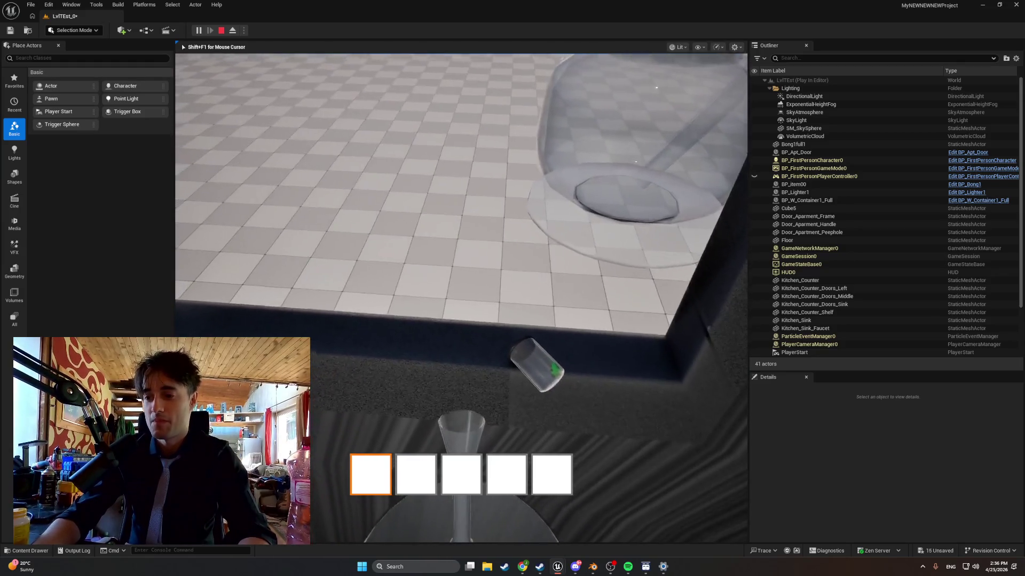
{"action": "key", "text": "e"}
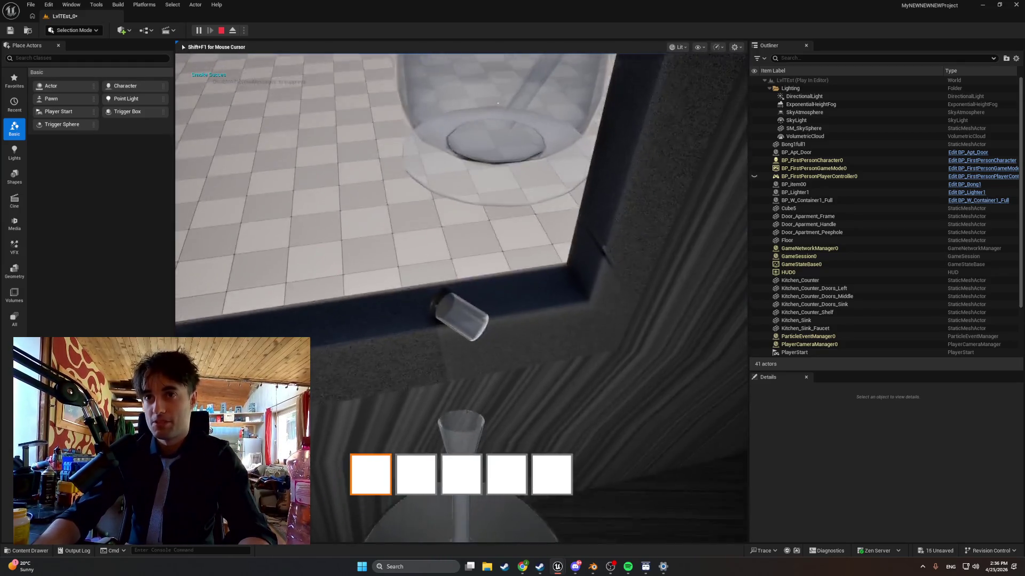
{"action": "key", "text": "e"}
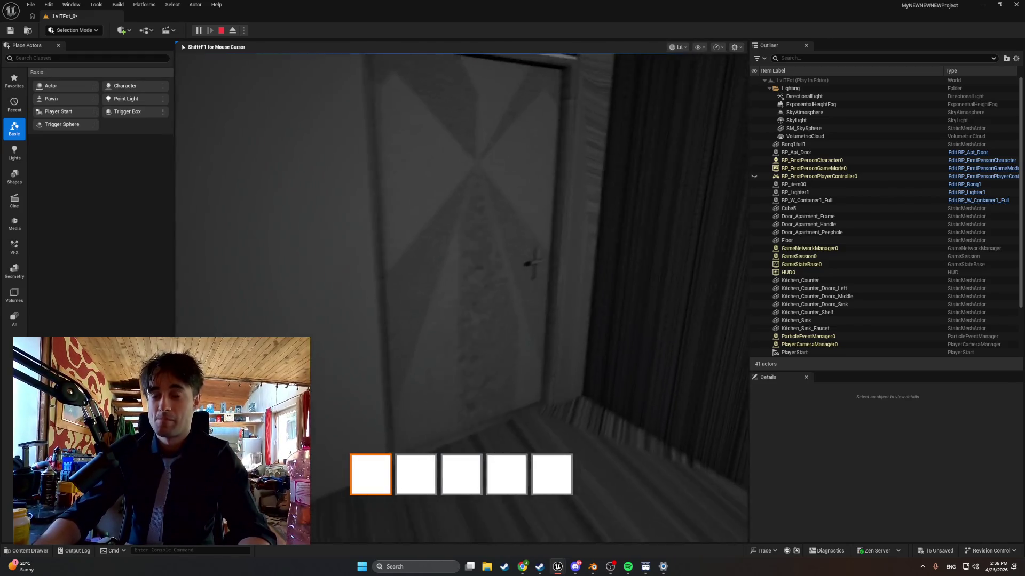
Try grabbing the apartment door, then stop the play session
{"action": "key", "text": "e"}
{"action": "key", "text": "e"}
{"action": "key", "text": "e"}
{"action": "key", "text": "e"}
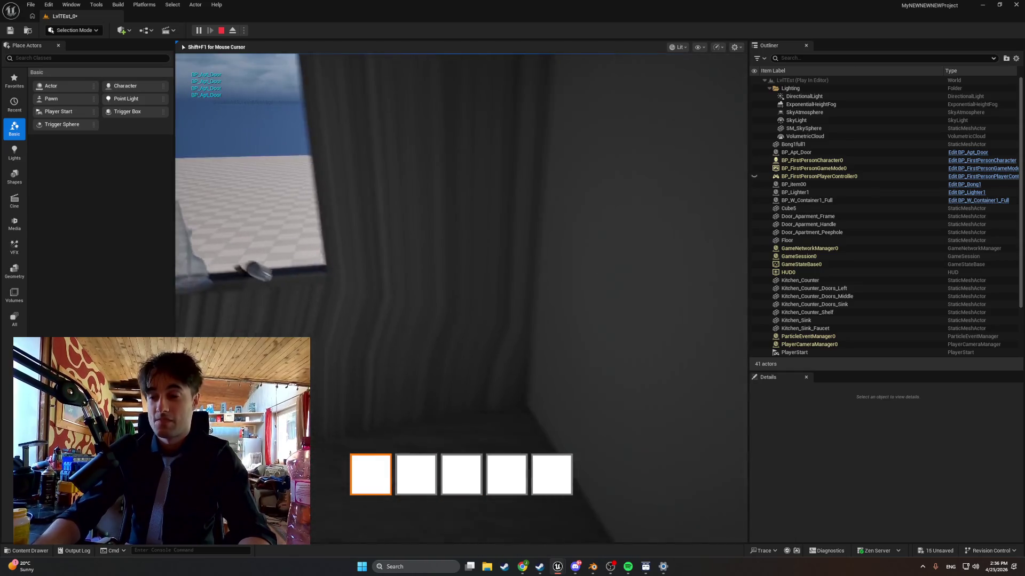
{"action": "key", "text": "Escape"}
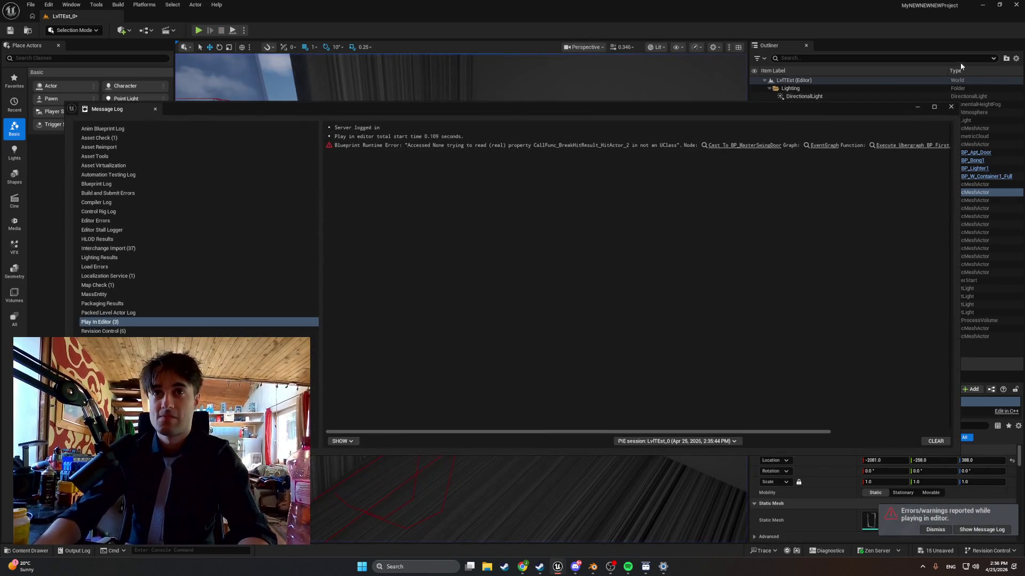
{"action": "left_click", "coordinate": [414, 234]}
Swing the level camera toward the door frame, then switch to the door Blueprint editor
{"action": "left_click_drag", "start_coordinate": [414, 233], "coordinate": [382, 248]}
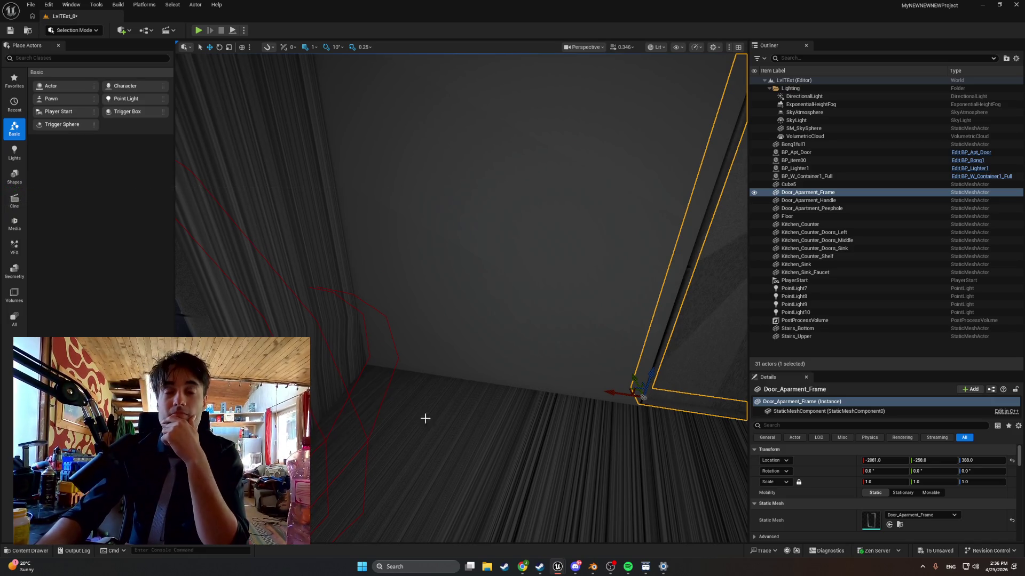
{"action": "mouse_move", "coordinate": [567, 559]}
{"action": "left_click", "coordinate": [589, 534]}
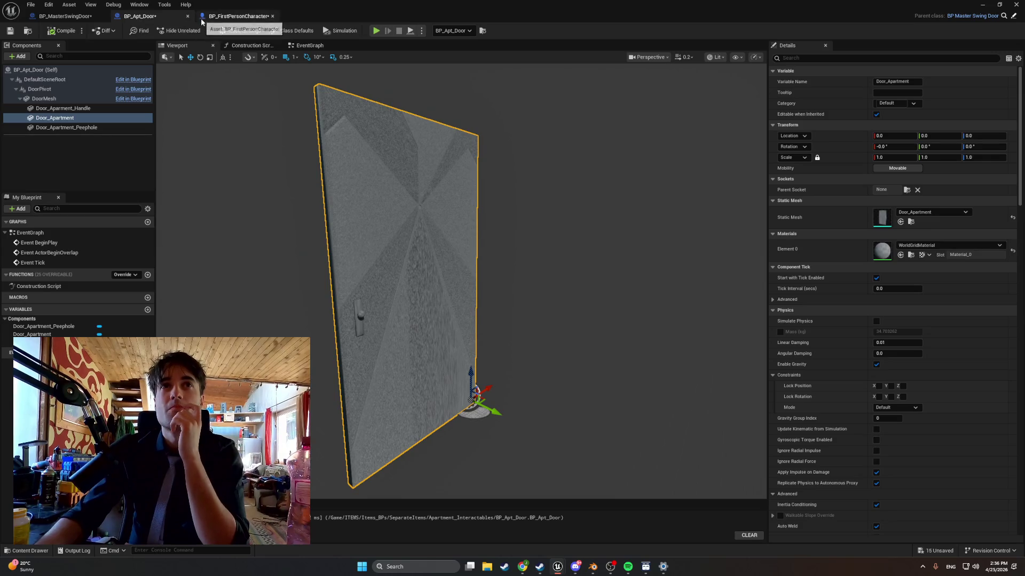
Switch to the BP_FirstPersonCharacter EventGraph and pan to the line trace, Cast and Start Door Drag nodes
{"action": "left_click", "coordinate": [237, 16]}
{"action": "scroll", "coordinate": [317, 224], "scroll_direction": "down", "scroll_amount": 1}
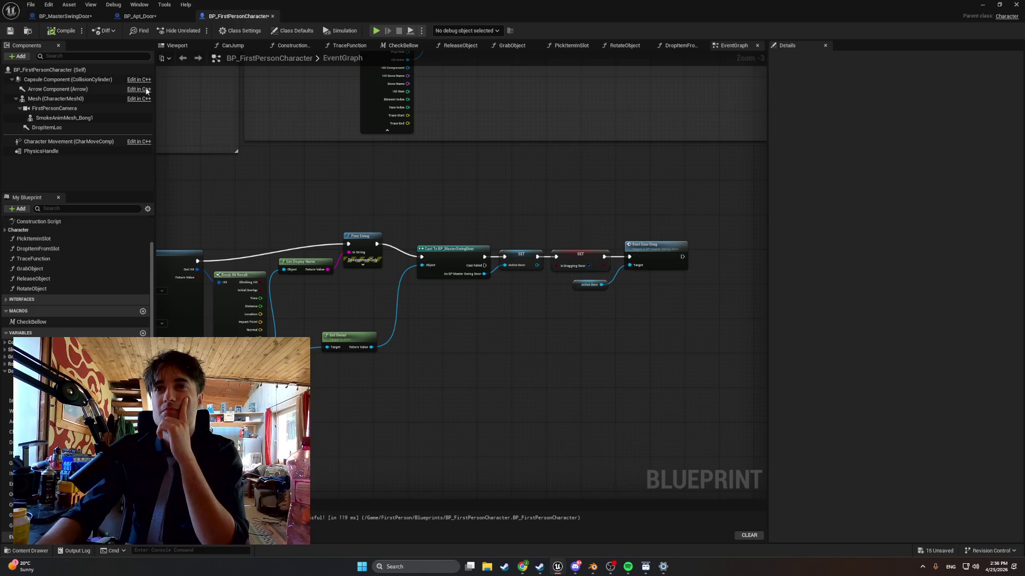
{"action": "mouse_move", "coordinate": [235, 183]}
{"action": "left_mouse_down"}
{"action": "mouse_move", "coordinate": [480, 219]}
{"action": "mouse_move", "coordinate": [628, 203]}
{"action": "mouse_move", "coordinate": [328, 190]}
{"action": "mouse_move", "coordinate": [235, 201]}
{"action": "left_mouse_up"}
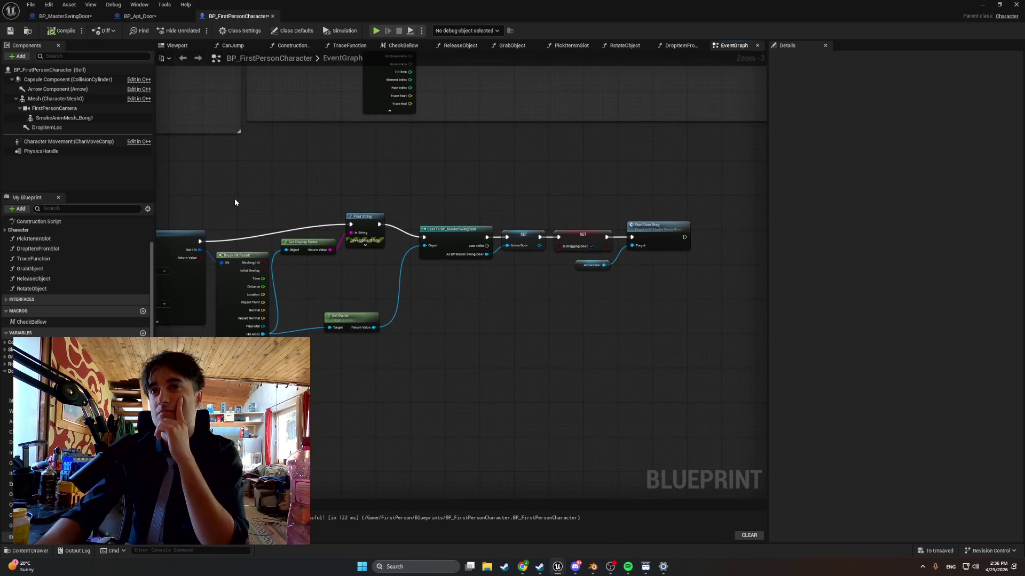
{"action": "scroll", "coordinate": [488, 211], "scroll_direction": "up", "scroll_amount": 2}
{"action": "left_click_drag", "start_coordinate": [487, 212], "coordinate": [354, 204]}
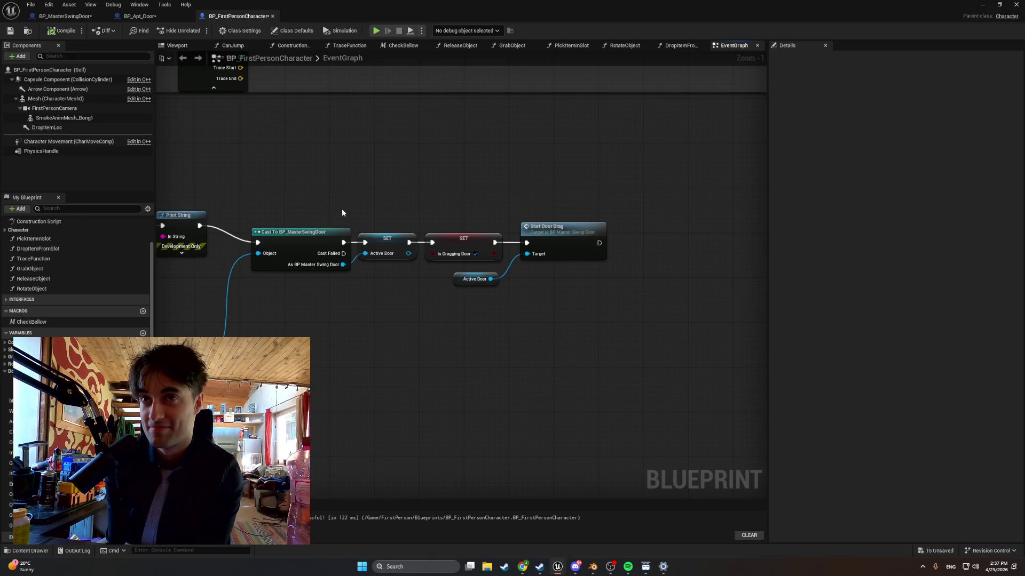
{"action": "mouse_move", "coordinate": [330, 343]}
{"action": "left_mouse_down"}
{"action": "mouse_move", "coordinate": [641, 335]}
{"action": "mouse_move", "coordinate": [678, 347]}
{"action": "mouse_move", "coordinate": [655, 353]}
{"action": "mouse_move", "coordinate": [674, 359]}
{"action": "mouse_move", "coordinate": [672, 386]}
{"action": "left_mouse_up"}
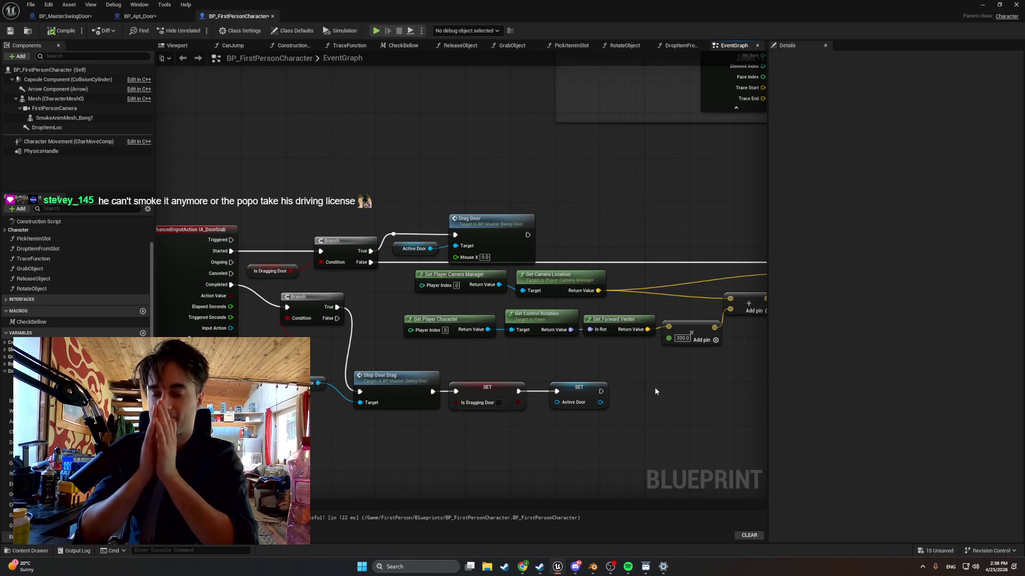
{"action": "mouse_move", "coordinate": [674, 418]}
{"action": "left_mouse_down"}
{"action": "mouse_move", "coordinate": [361, 366]}
{"action": "mouse_move", "coordinate": [96, 368]}
{"action": "left_mouse_up"}
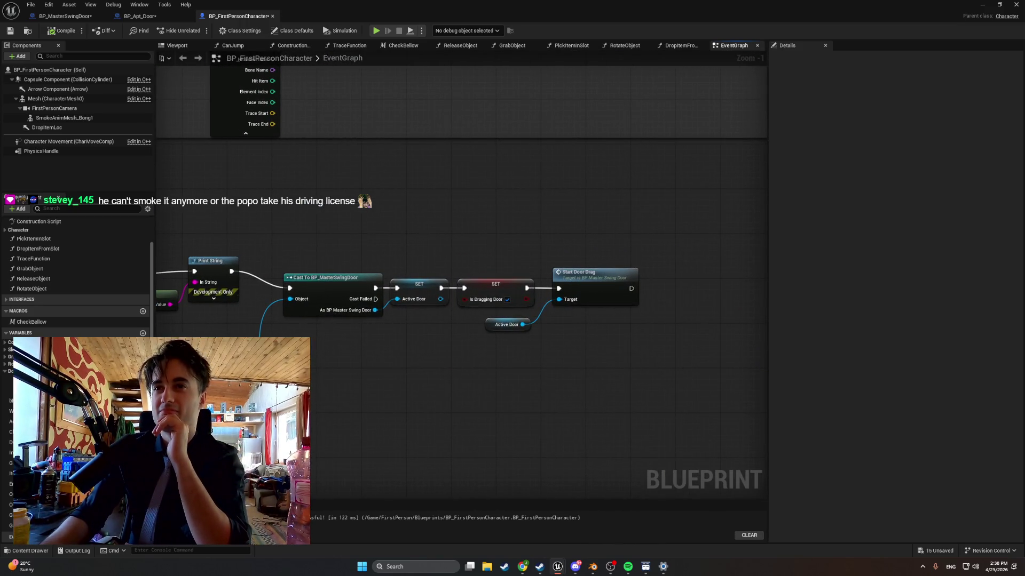
{"action": "left_click_drag", "start_coordinate": [414, 355], "coordinate": [352, 332]}
{"action": "left_click_drag", "start_coordinate": [459, 302], "coordinate": [551, 331]}
{"action": "type", "text": "start"}
{"action": "key", "text": "Return"}
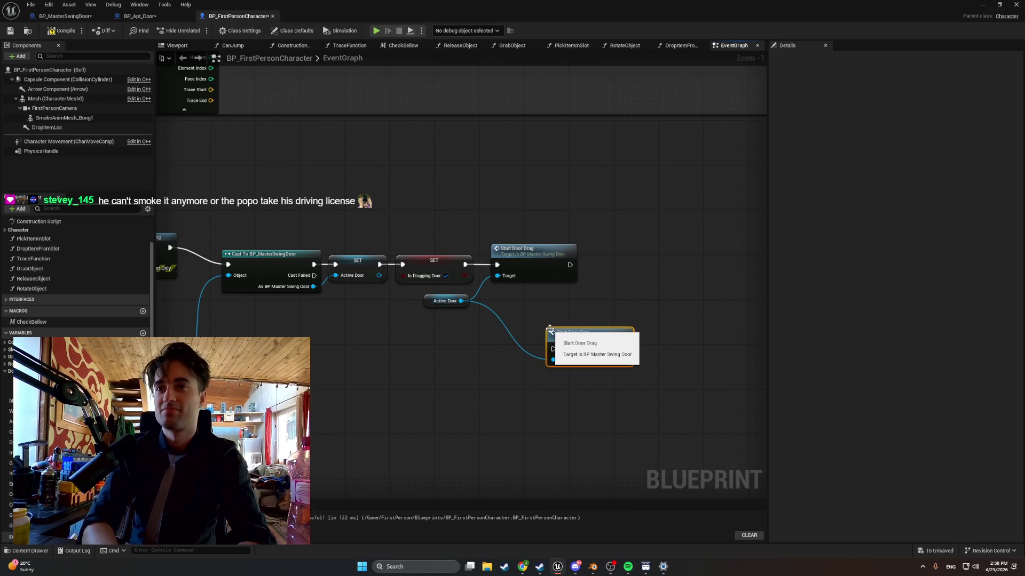
{"action": "key", "text": "Delete"}
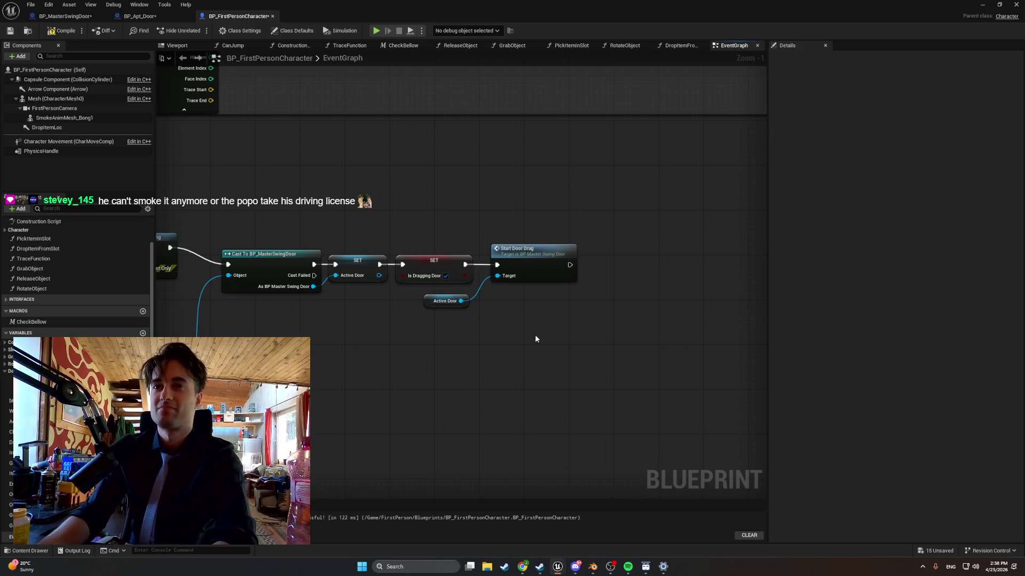
{"action": "key", "text": "super+shift+s"}
{"action": "mouse_move", "coordinate": [260, 182]}
{"action": "left_mouse_down"}
{"action": "mouse_move", "coordinate": [686, 332]}
{"action": "mouse_move", "coordinate": [693, 381]}
{"action": "left_mouse_up"}
{"action": "key", "text": "alt+Tab"}
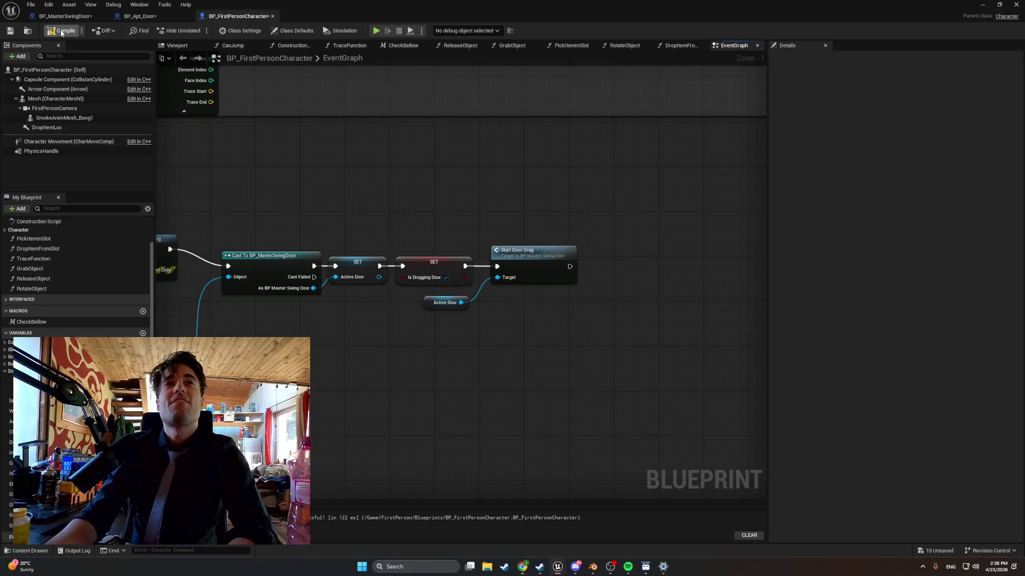
Show the BP_MasterSwingDoor DragDoor function's details with its MouseX float input, and screenshot them
{"action": "left_click", "coordinate": [141, 16]}
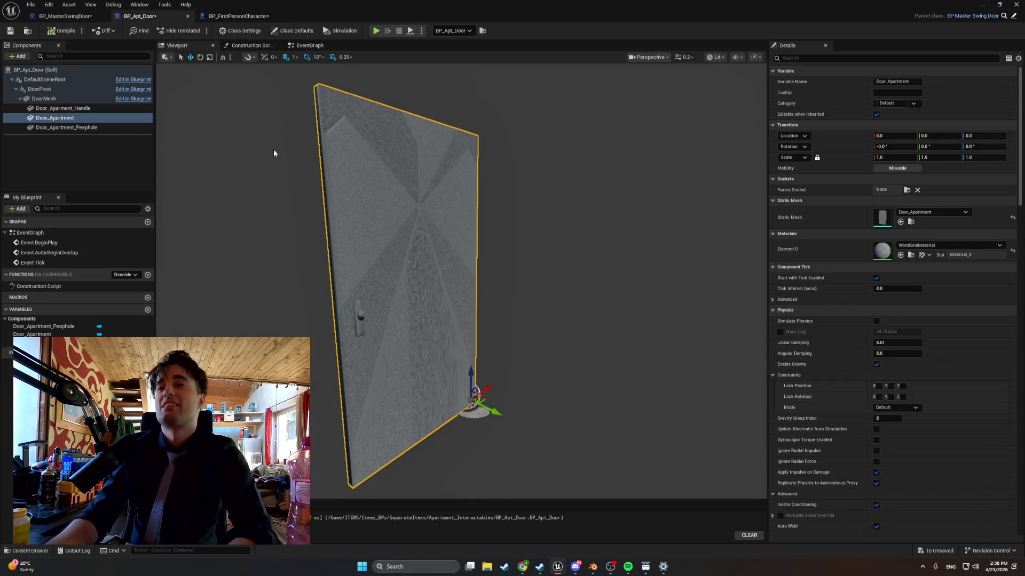
{"action": "left_click", "coordinate": [75, 16]}
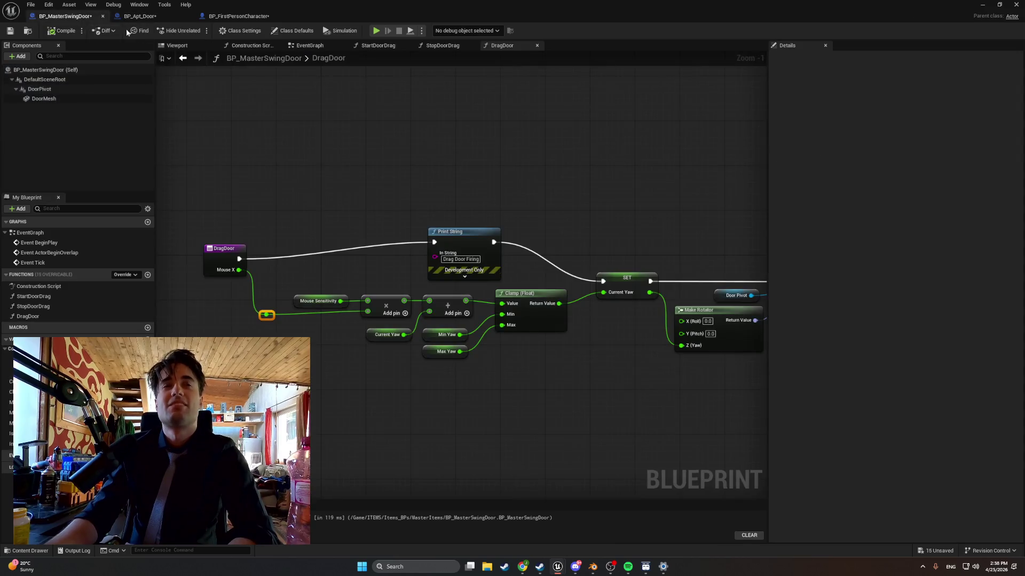
{"action": "left_click", "coordinate": [66, 316]}
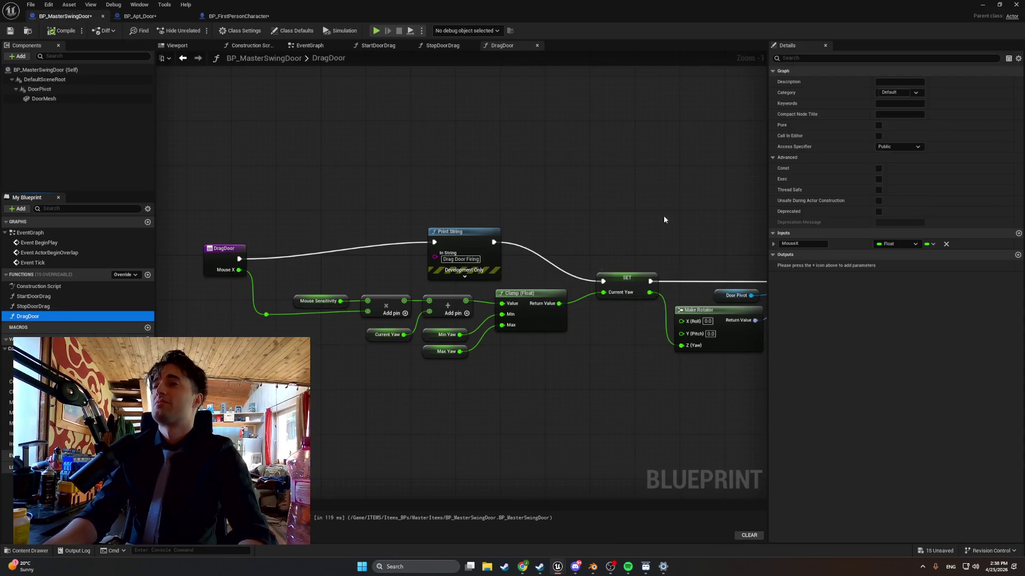
{"action": "key", "text": "super+shift+s"}
{"action": "mouse_move", "coordinate": [1023, 404]}
{"action": "left_mouse_down"}
{"action": "mouse_move", "coordinate": [781, 183]}
{"action": "mouse_move", "coordinate": [700, 152]}
{"action": "left_mouse_up"}
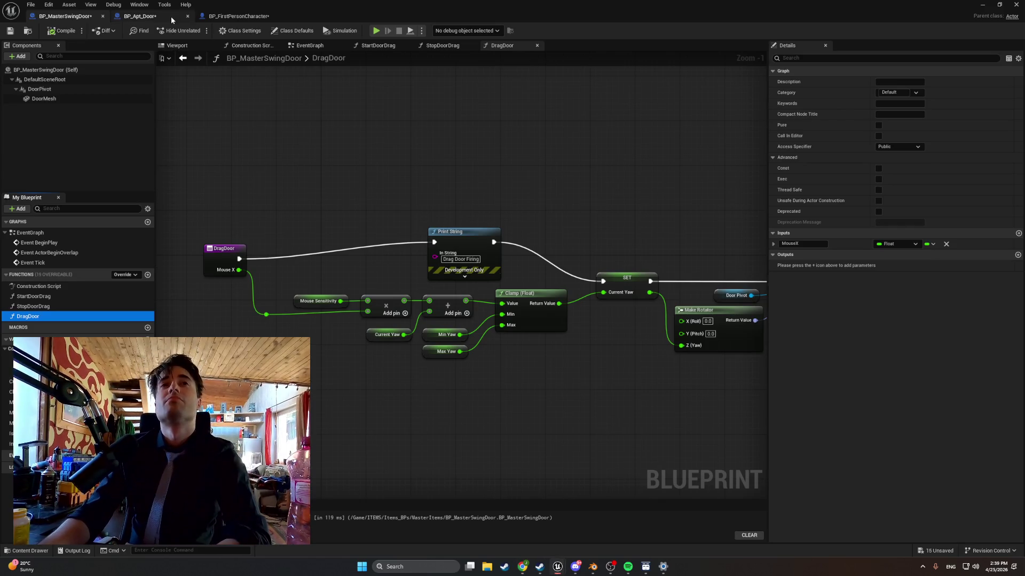
In BP_FirstPersonCharacter, delete the old Active Door getter and the Start Door Drag call
{"action": "left_click", "coordinate": [235, 16]}
{"action": "left_click", "coordinate": [446, 303]}
{"action": "key", "text": "Delete"}
{"action": "left_click", "coordinate": [517, 256]}
{"action": "key", "text": "Delete"}
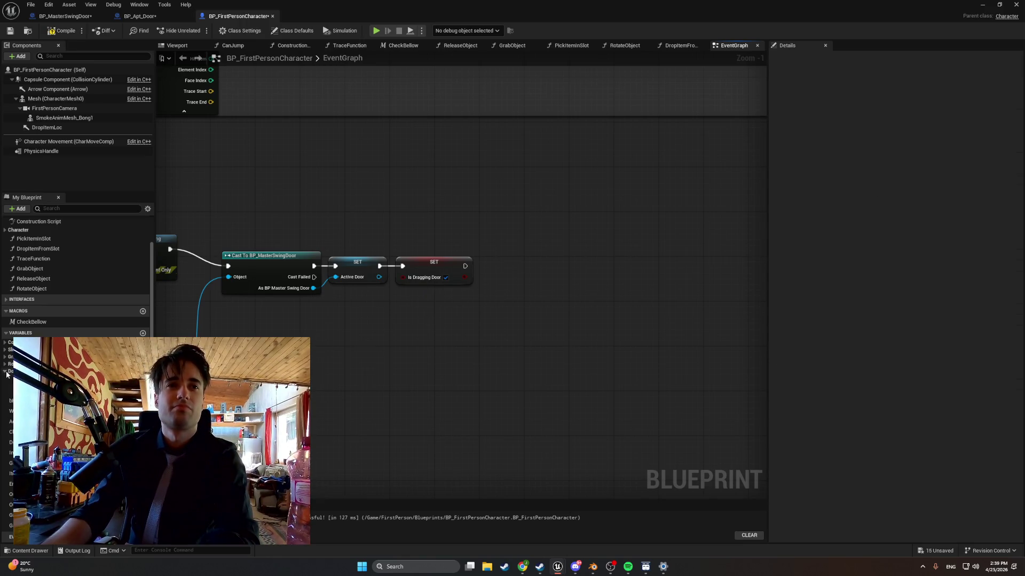
Add an ActiveDoor getter with a Drag Door call, executed after the Is Dragging Door SET
{"action": "mouse_move", "coordinate": [32, 380]}
{"action": "left_mouse_down"}
{"action": "mouse_move", "coordinate": [224, 368]}
{"action": "mouse_move", "coordinate": [542, 288]}
{"action": "left_mouse_up"}
{"action": "left_click", "coordinate": [424, 335]}
{"action": "type", "text": "drag"}
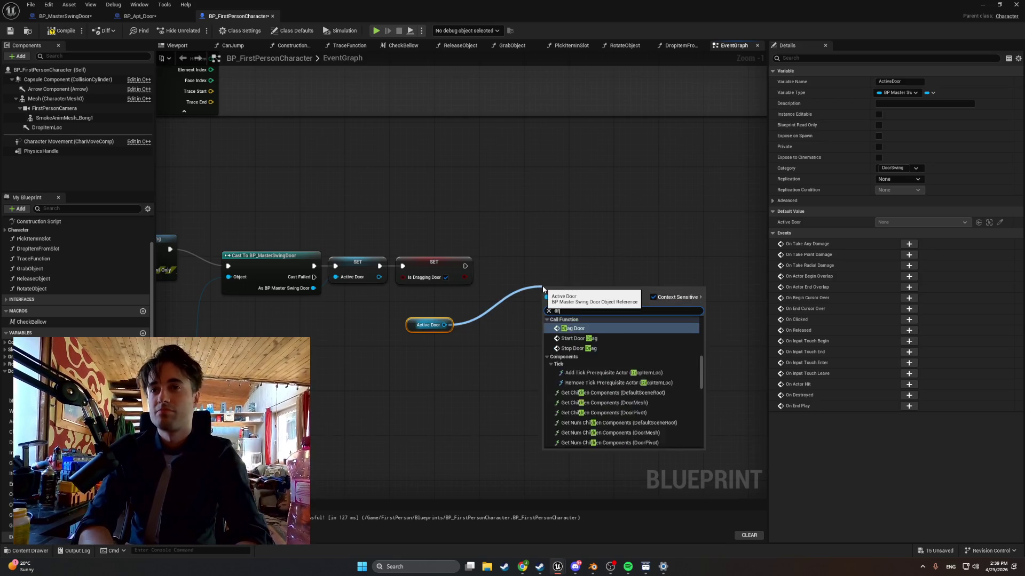
{"action": "key", "text": "Return"}
{"action": "left_click_drag", "start_coordinate": [541, 287], "coordinate": [518, 248]}
{"action": "left_click_drag", "start_coordinate": [466, 266], "coordinate": [525, 267]}
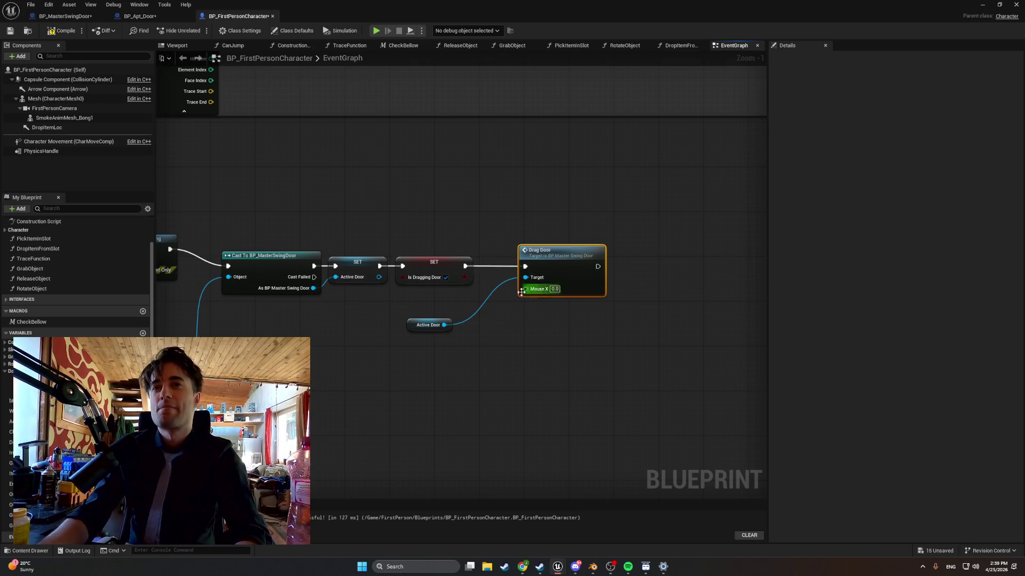
{"action": "left_click_drag", "start_coordinate": [427, 325], "coordinate": [417, 303]}
Add a Get Mouse X node feeding Drag Door's Mouse X input, then return to the level editor
{"action": "right_click", "coordinate": [460, 372]}
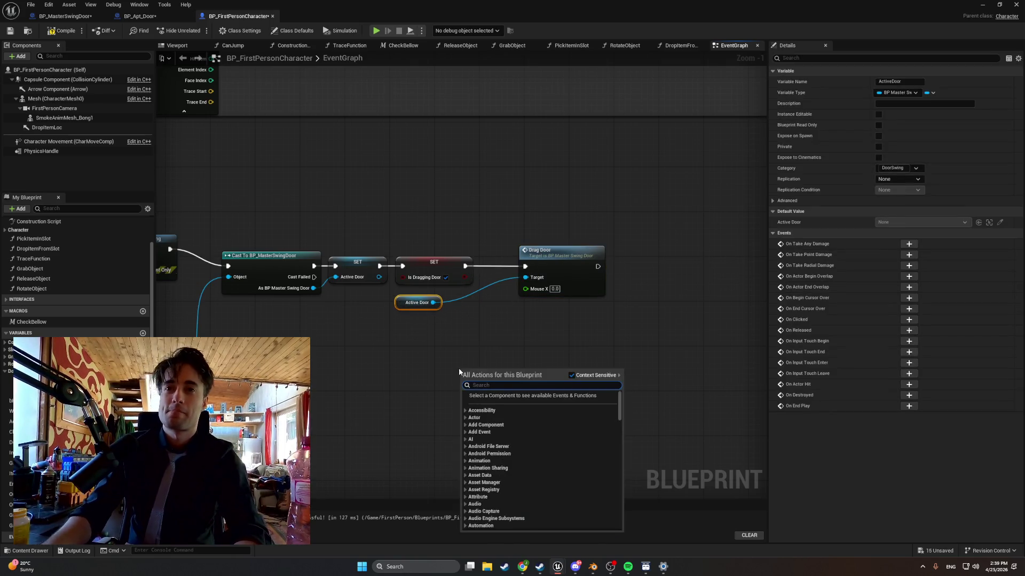
{"action": "type", "text": "get mosue"}
{"action": "key", "text": "BackSpace"}
{"action": "key", "text": "BackSpace"}
{"action": "key", "text": "BackSpace"}
{"action": "type", "text": "use"}
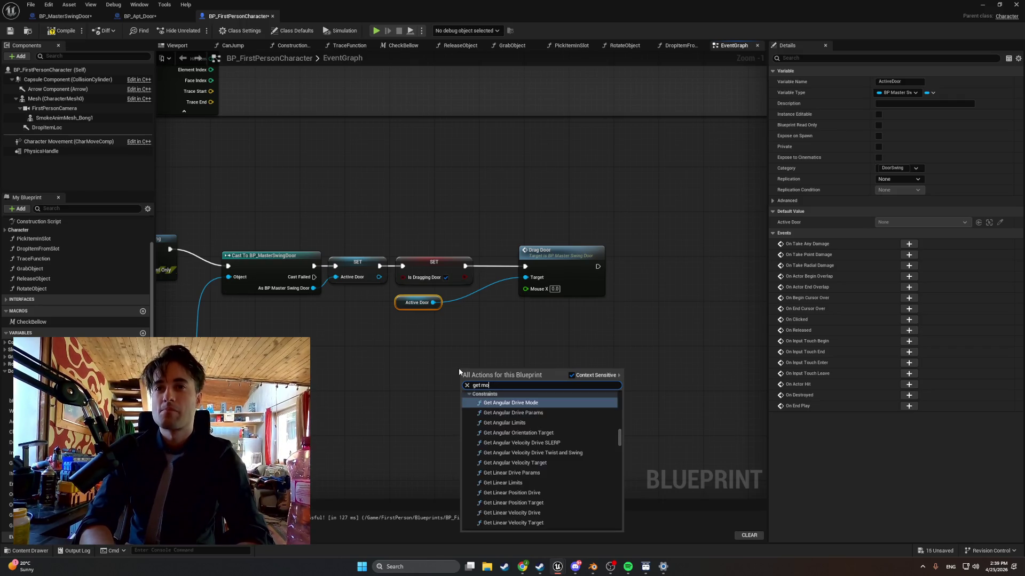
{"action": "type", "text": " x"}
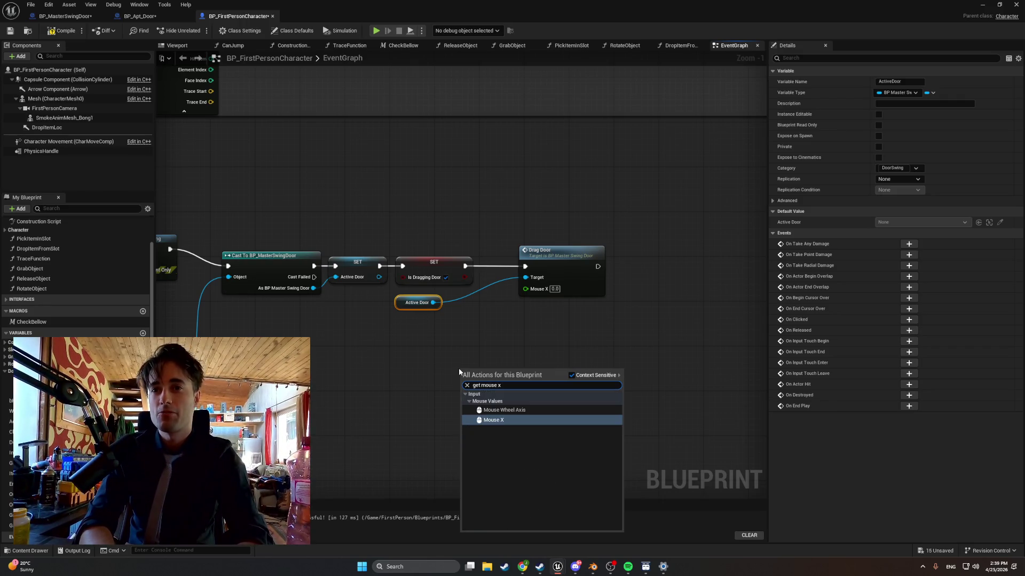
{"action": "key", "text": "Return"}
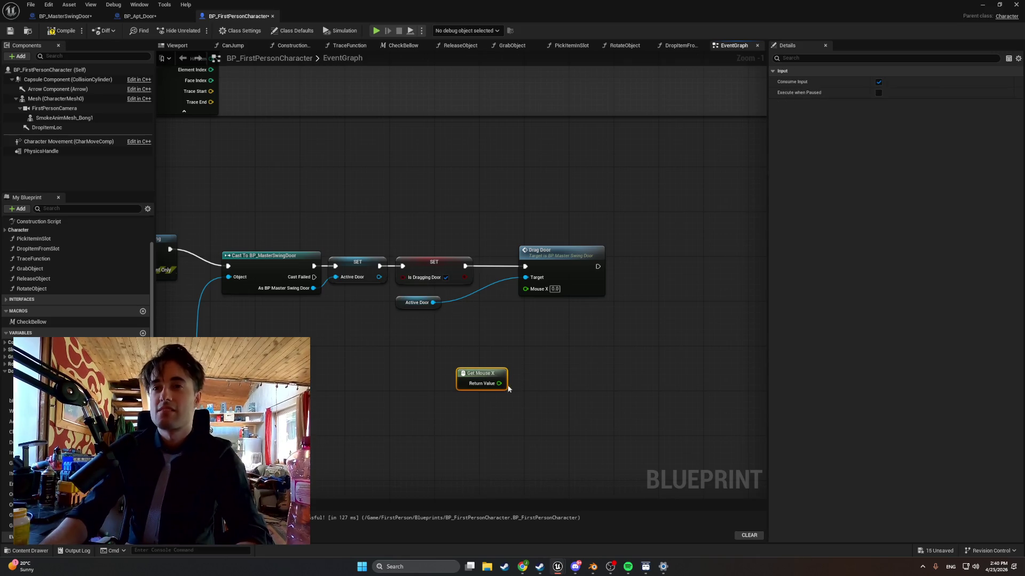
{"action": "left_click_drag", "start_coordinate": [499, 384], "coordinate": [526, 288]}
{"action": "left_click", "coordinate": [483, 358]}
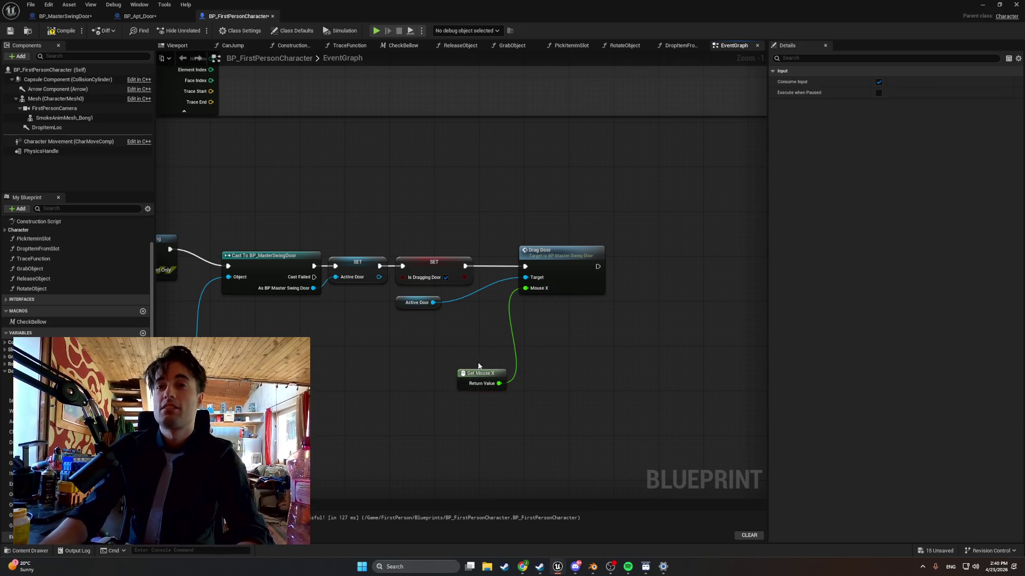
{"action": "left_click_drag", "start_coordinate": [477, 373], "coordinate": [449, 356]}
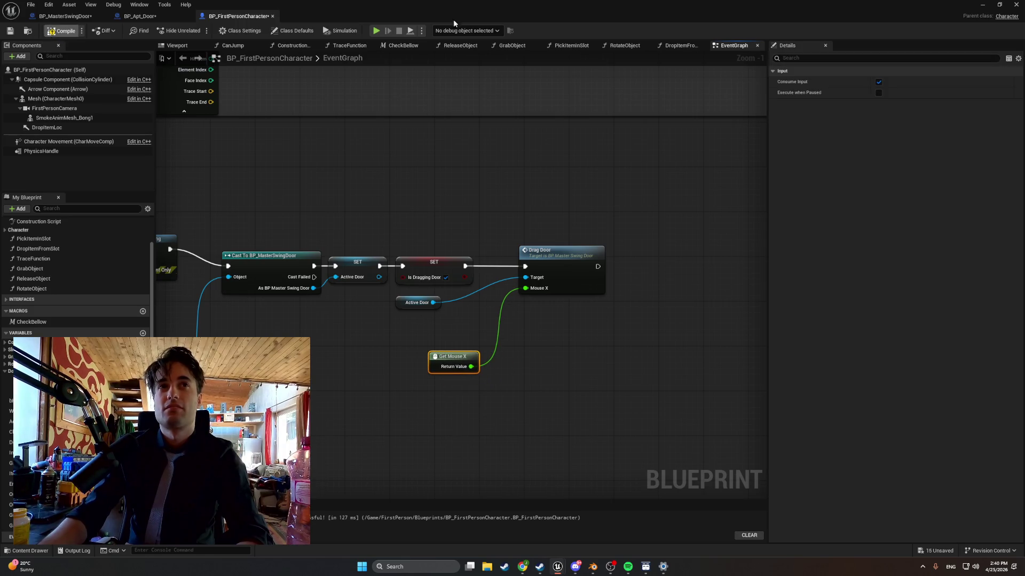
{"action": "left_click", "coordinate": [982, 4]}
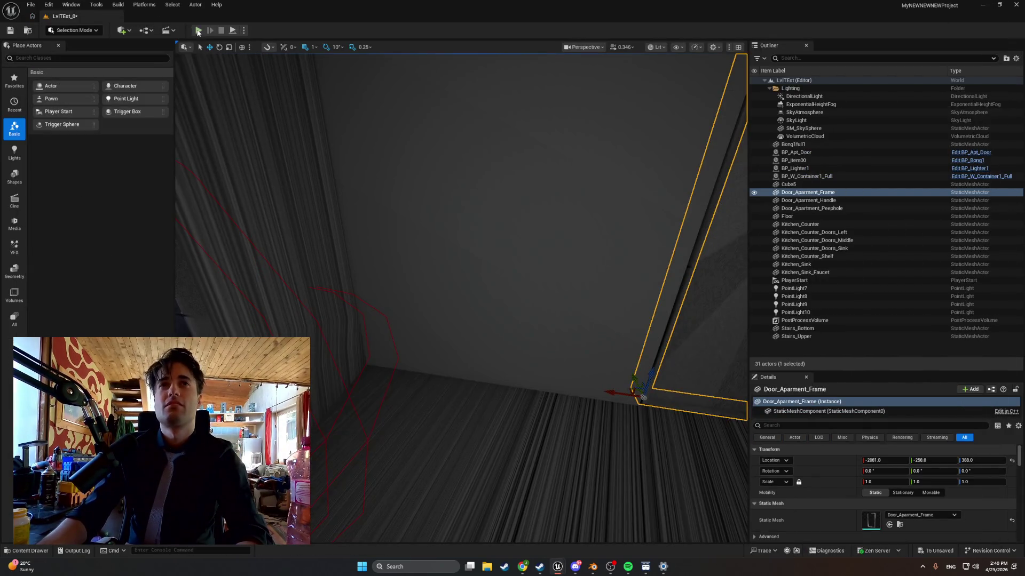
{"action": "left_click", "coordinate": [199, 30]}
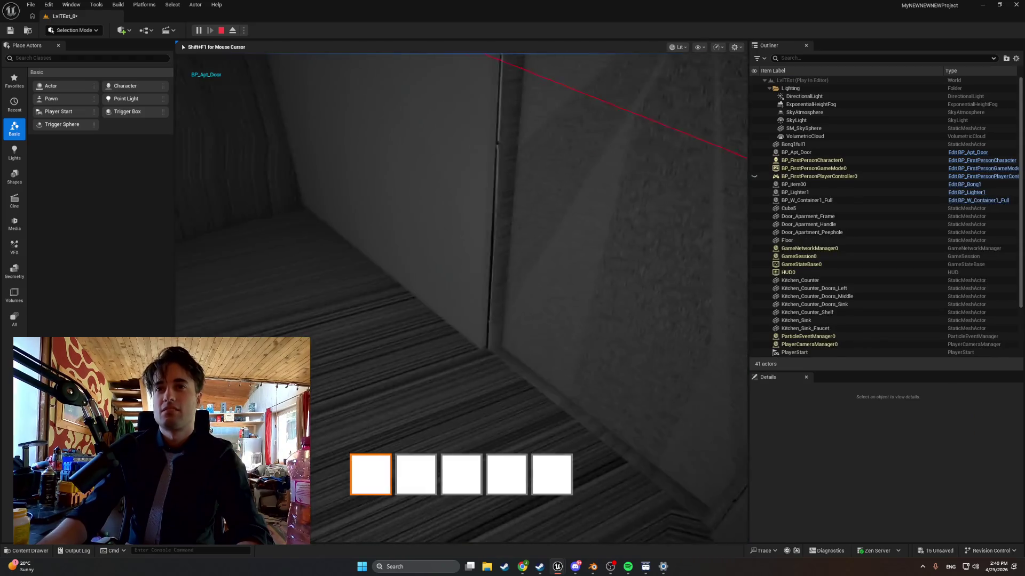
{"action": "key", "text": "e"}
{"action": "key", "text": "e"}
{"action": "key", "text": "e"}
{"action": "key", "text": "e"}
{"action": "key", "text": "e"}
{"action": "key", "text": "e"}
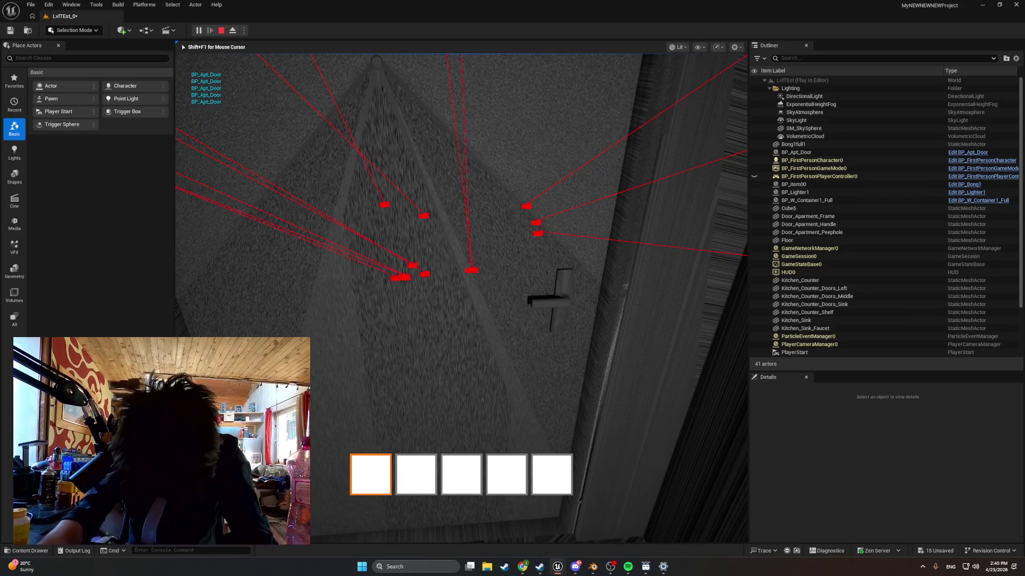
{"action": "key", "text": "shift+F1"}
{"action": "key", "text": "Escape"}
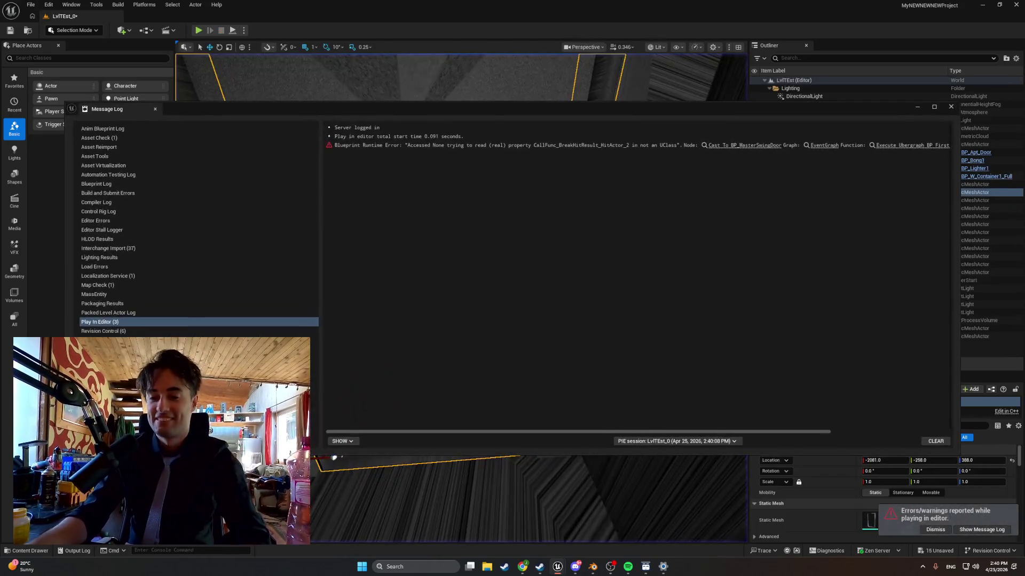
{"action": "left_click", "coordinate": [946, 110]}
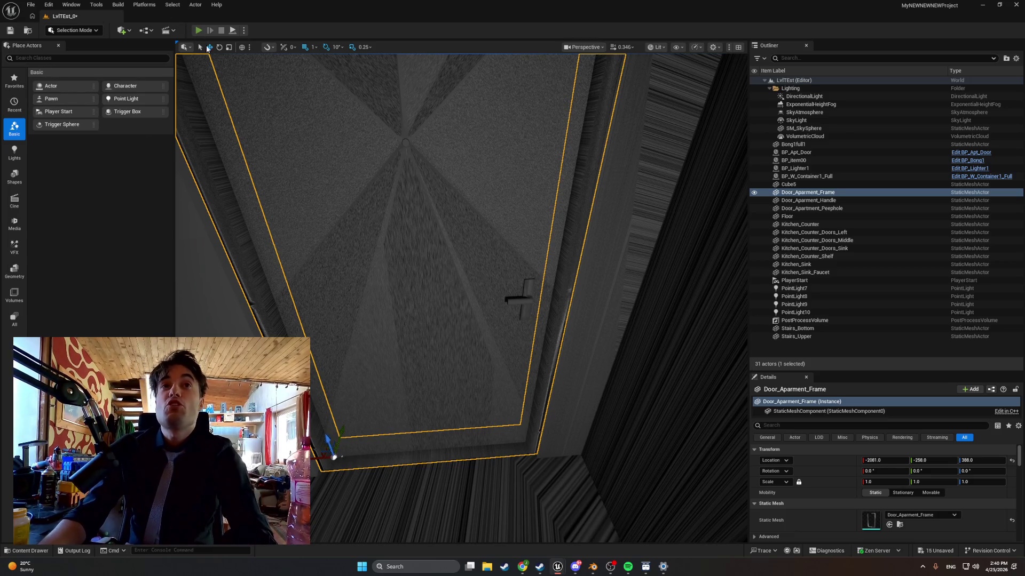
Play-test the level, pressing E twice to grab the door, and screenshot the game view
{"action": "key", "text": "alt+p"}
{"action": "key", "text": "e"}
{"action": "key", "text": "e"}
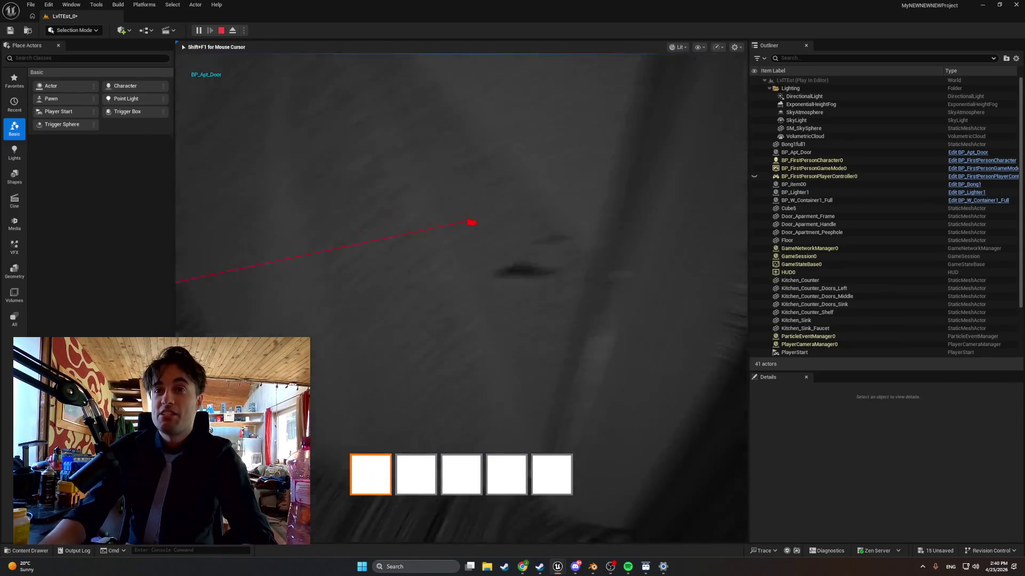
{"action": "key", "text": "e"}
{"action": "key", "text": "e"}
{"action": "key", "text": "e"}
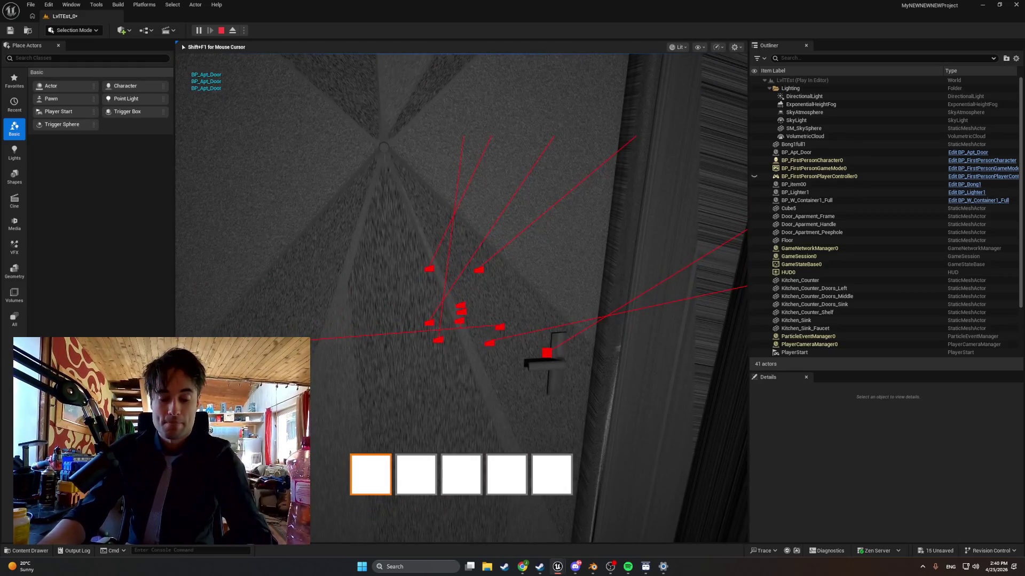
{"action": "key", "text": "super+shift+s"}
{"action": "mouse_move", "coordinate": [177, 56]}
{"action": "left_mouse_down"}
{"action": "mouse_move", "coordinate": [421, 220]}
{"action": "mouse_move", "coordinate": [635, 436]}
{"action": "mouse_move", "coordinate": [689, 506]}
{"action": "left_mouse_up"}
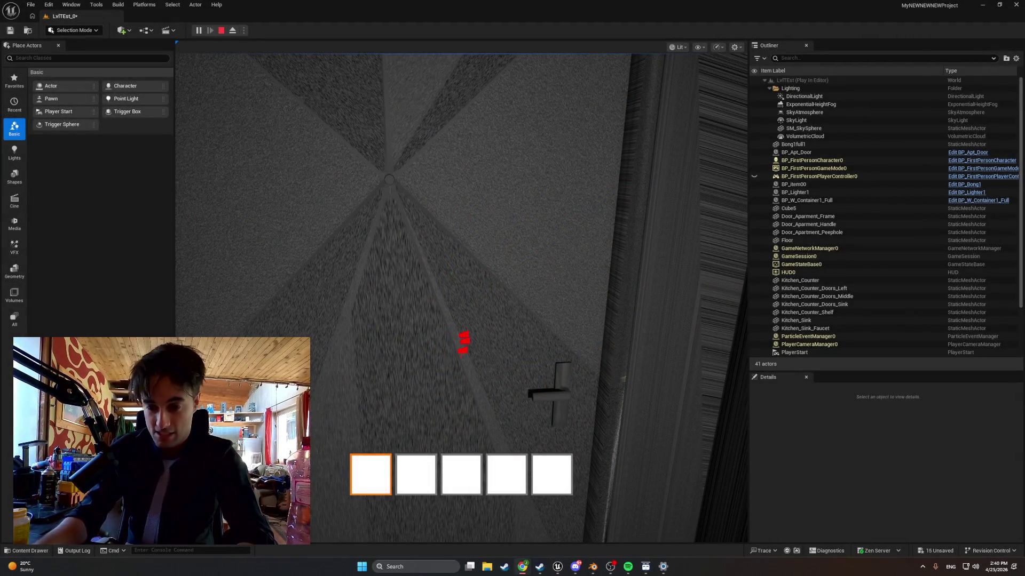
Stop the play session, close the Message Log, and return to the BP_FirstPersonCharacter blueprint
{"action": "left_click", "coordinate": [221, 31]}
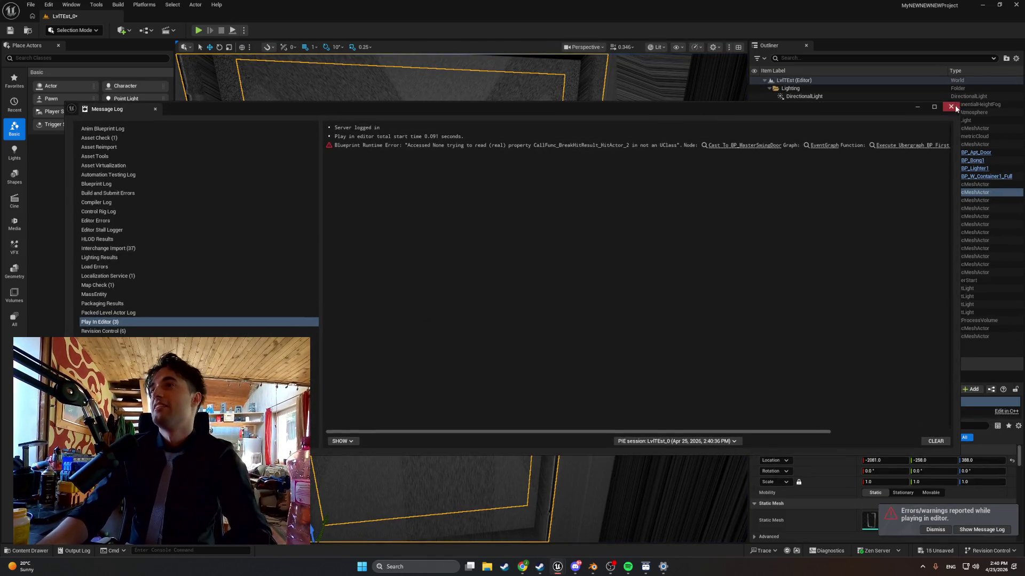
{"action": "left_click", "coordinate": [950, 106]}
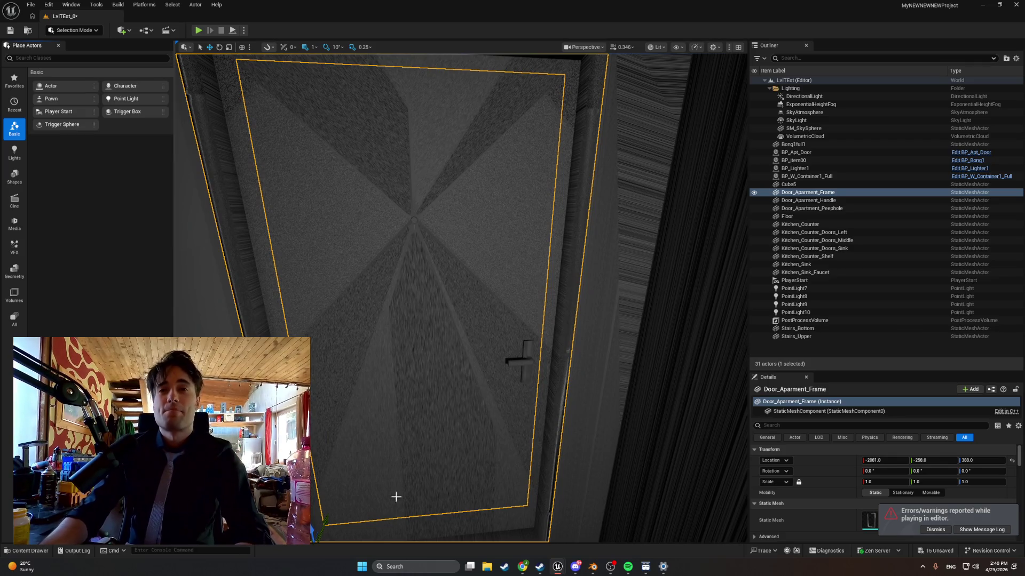
{"action": "left_click", "coordinate": [583, 525]}
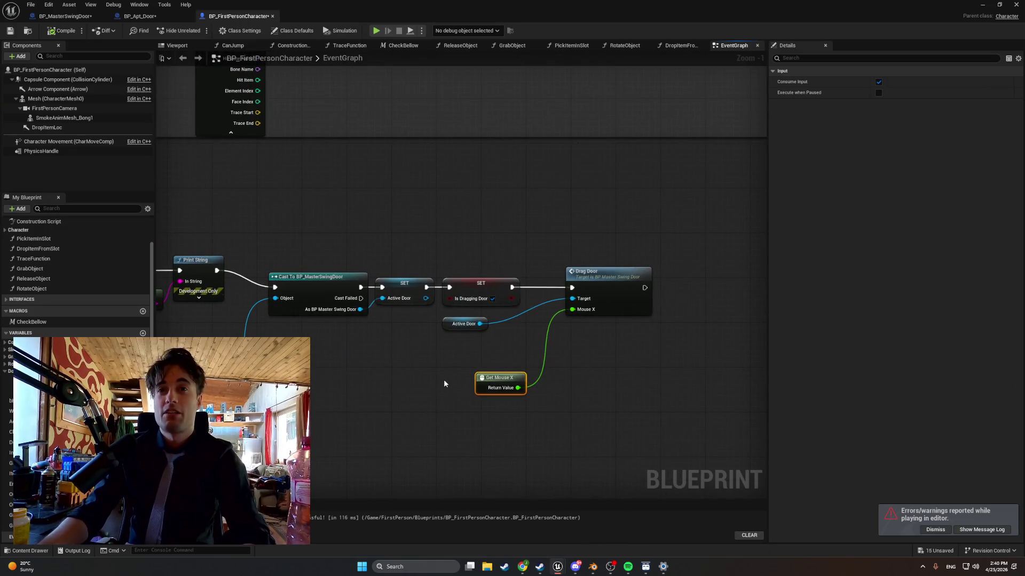
{"action": "key", "text": "super+shift+s"}
{"action": "left_click_drag", "start_coordinate": [691, 439], "coordinate": [265, 226]}
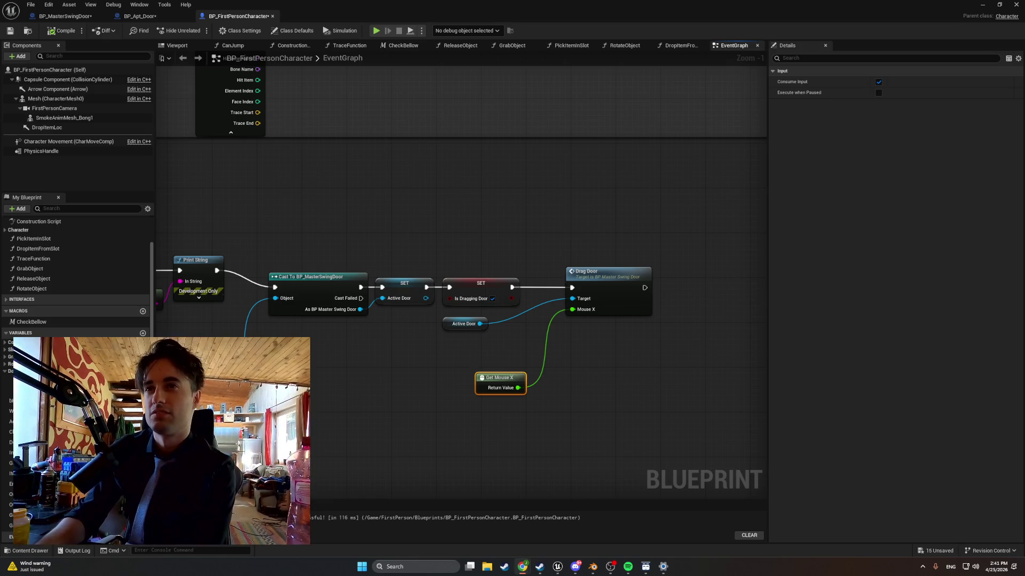
Pan along the trace chain through Line Trace, Cast and SET nodes to inspect the Drag Door call
{"action": "scroll", "coordinate": [647, 457], "scroll_direction": "down", "scroll_amount": 4}
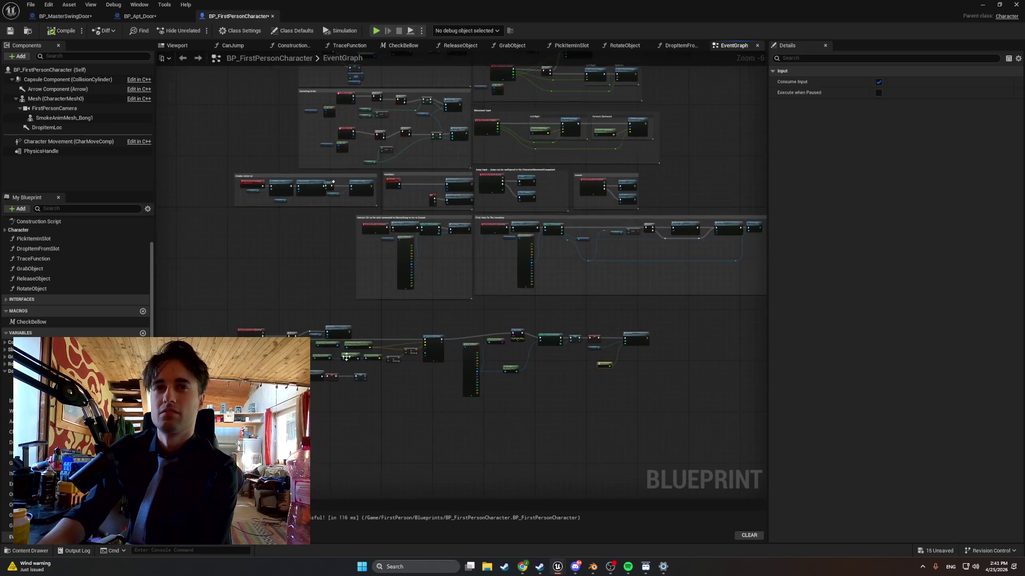
{"action": "scroll", "coordinate": [315, 377], "scroll_direction": "up", "scroll_amount": 3}
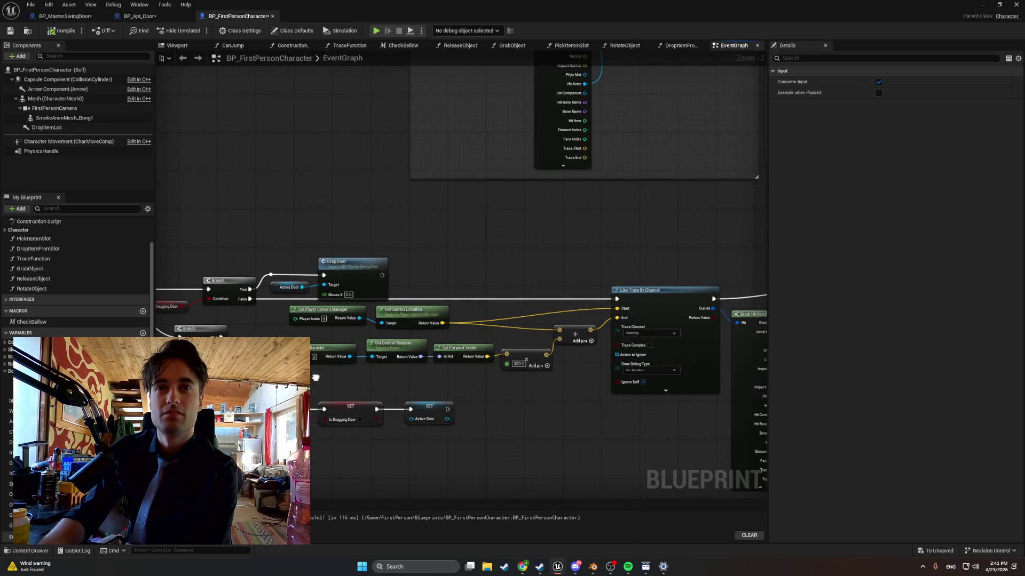
{"action": "mouse_move", "coordinate": [331, 380]}
{"action": "left_mouse_down"}
{"action": "mouse_move", "coordinate": [416, 382]}
{"action": "mouse_move", "coordinate": [337, 387]}
{"action": "left_mouse_up"}
{"action": "left_click_drag", "start_coordinate": [543, 425], "coordinate": [280, 382]}
{"action": "left_click_drag", "start_coordinate": [480, 401], "coordinate": [314, 397]}
{"action": "left_click_drag", "start_coordinate": [514, 446], "coordinate": [343, 435]}
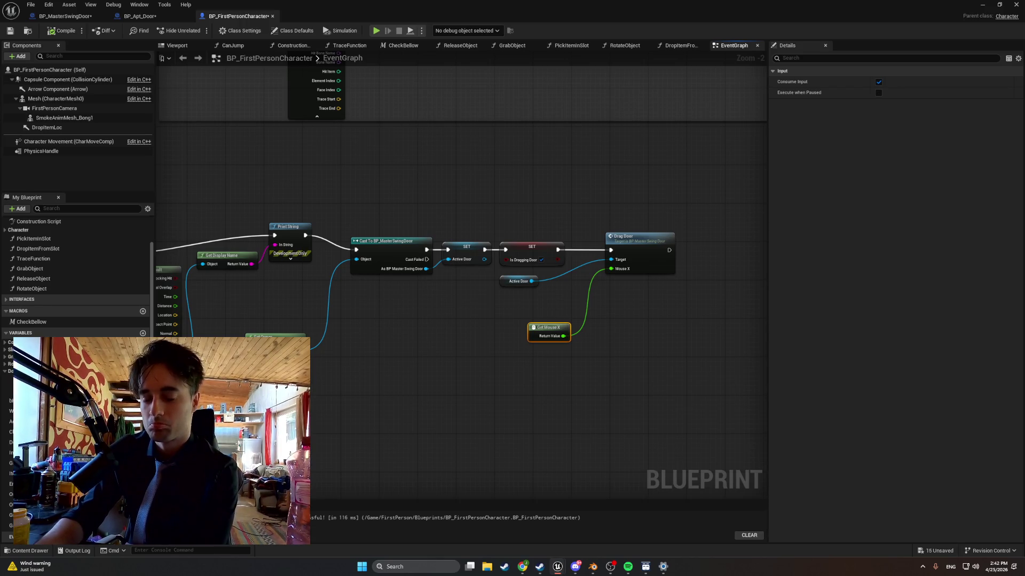
{"action": "mouse_move", "coordinate": [459, 444]}
{"action": "left_mouse_down"}
{"action": "mouse_move", "coordinate": [478, 388]}
{"action": "mouse_move", "coordinate": [496, 404]}
{"action": "mouse_move", "coordinate": [477, 406]}
{"action": "left_mouse_up"}
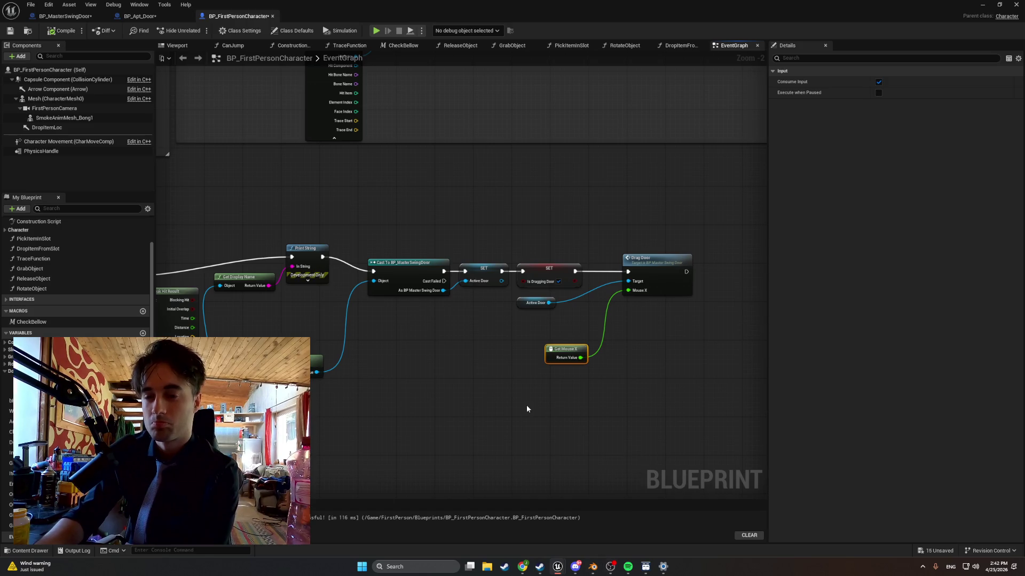
{"action": "mouse_move", "coordinate": [519, 412]}
{"action": "left_mouse_down"}
{"action": "mouse_move", "coordinate": [604, 415]}
{"action": "mouse_move", "coordinate": [565, 430]}
{"action": "mouse_move", "coordinate": [420, 426]}
{"action": "left_mouse_up"}
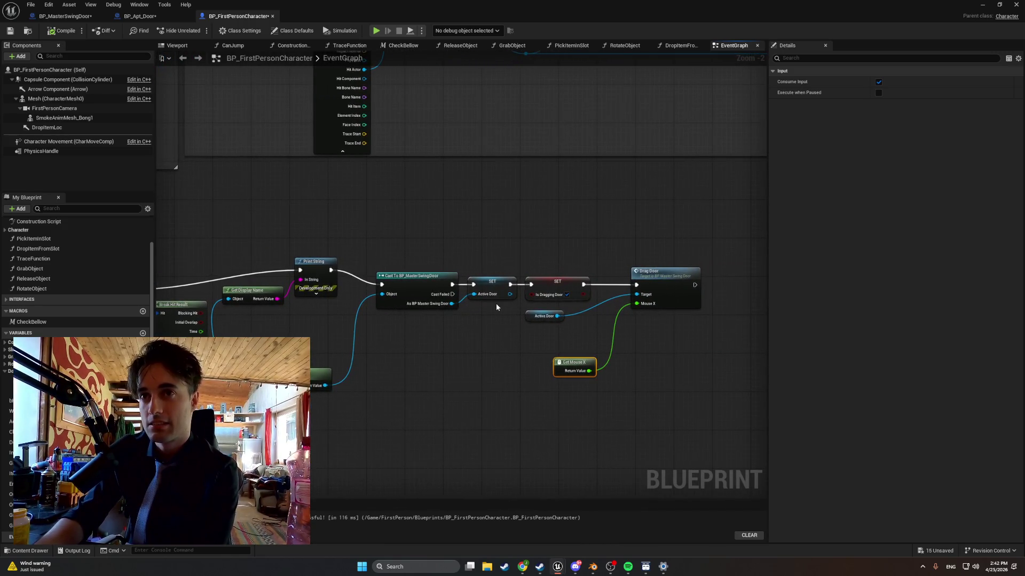
{"action": "left_click_drag", "start_coordinate": [497, 304], "coordinate": [462, 313]}
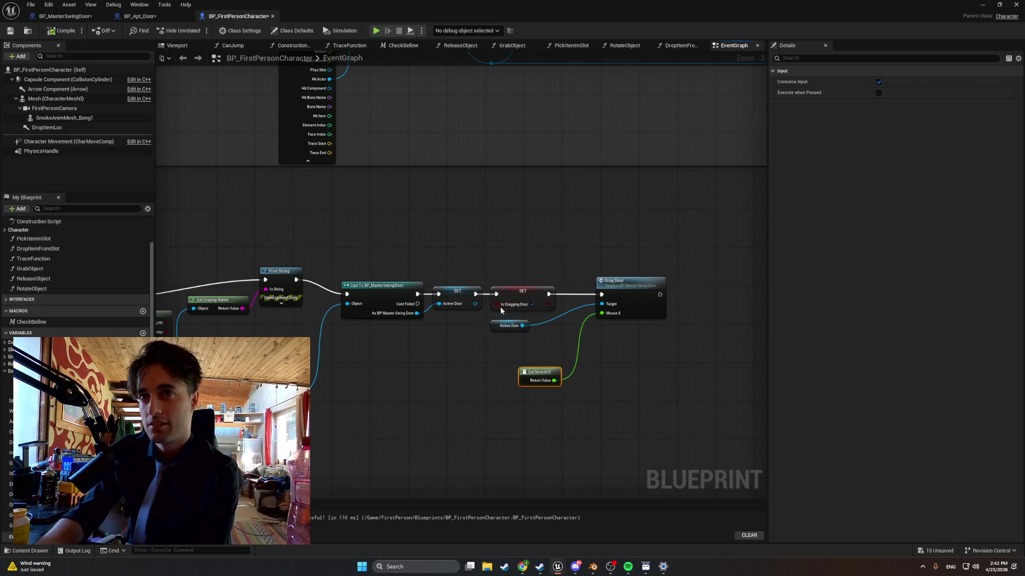
{"action": "left_click_drag", "start_coordinate": [497, 367], "coordinate": [455, 373]}
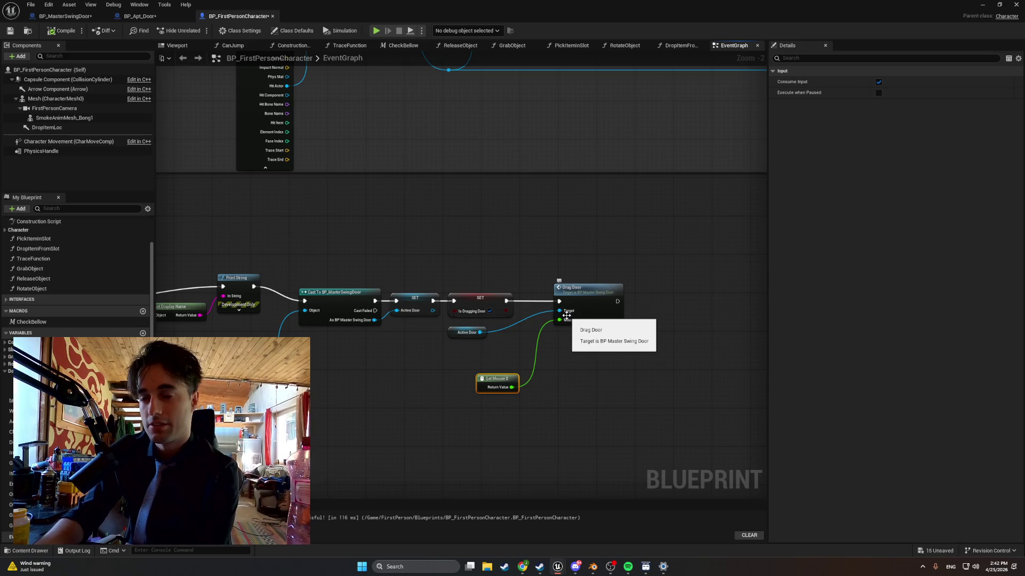
{"action": "left_click_drag", "start_coordinate": [362, 395], "coordinate": [441, 395]}
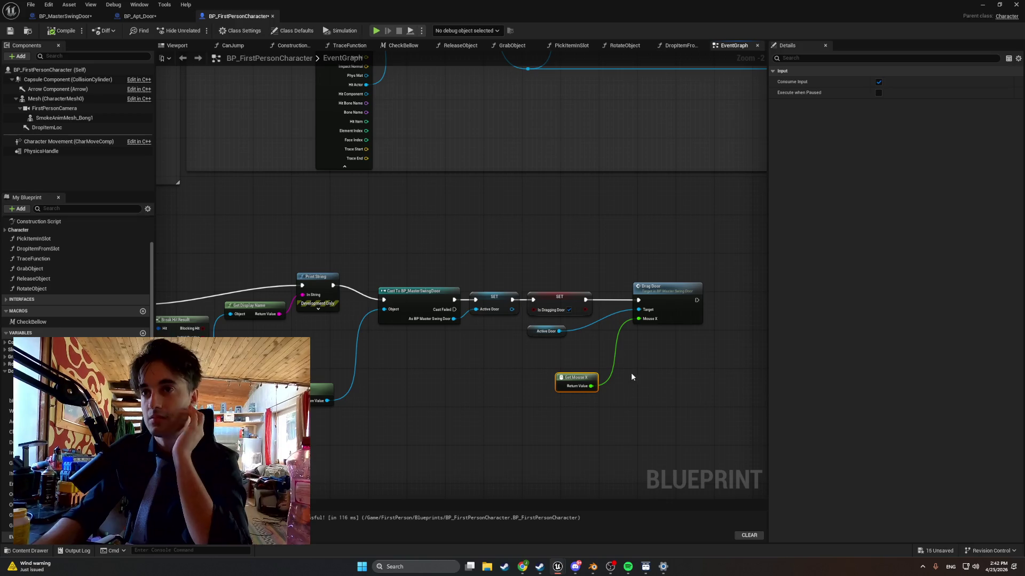
Add a Start Door Drag call off Active Door, delete Drag Door, and line it up with SET
{"action": "mouse_move", "coordinate": [559, 331]}
{"action": "left_mouse_down"}
{"action": "mouse_move", "coordinate": [643, 368]}
{"action": "mouse_move", "coordinate": [658, 364]}
{"action": "left_mouse_up"}
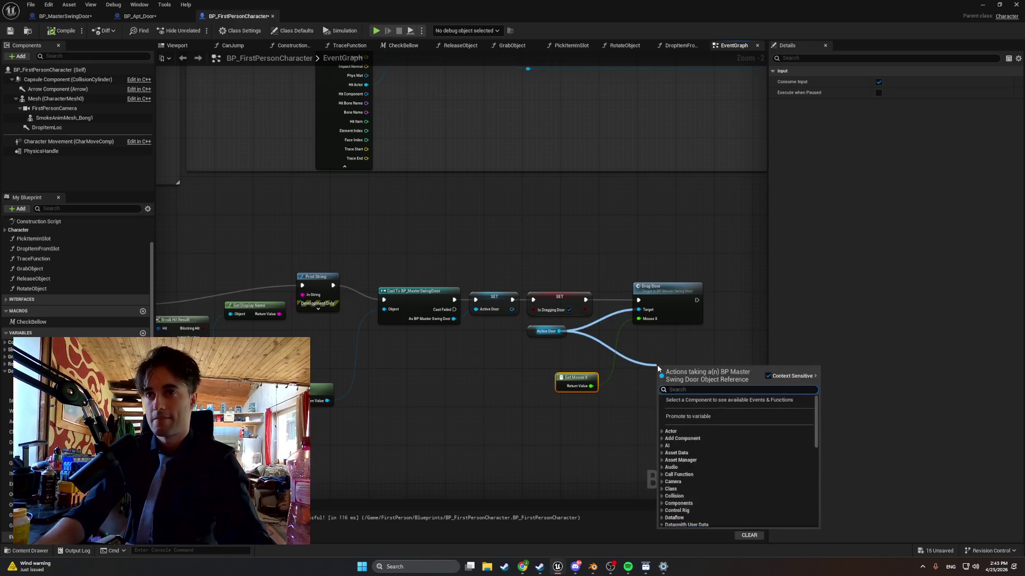
{"action": "type", "text": "start"}
{"action": "key", "text": "Return"}
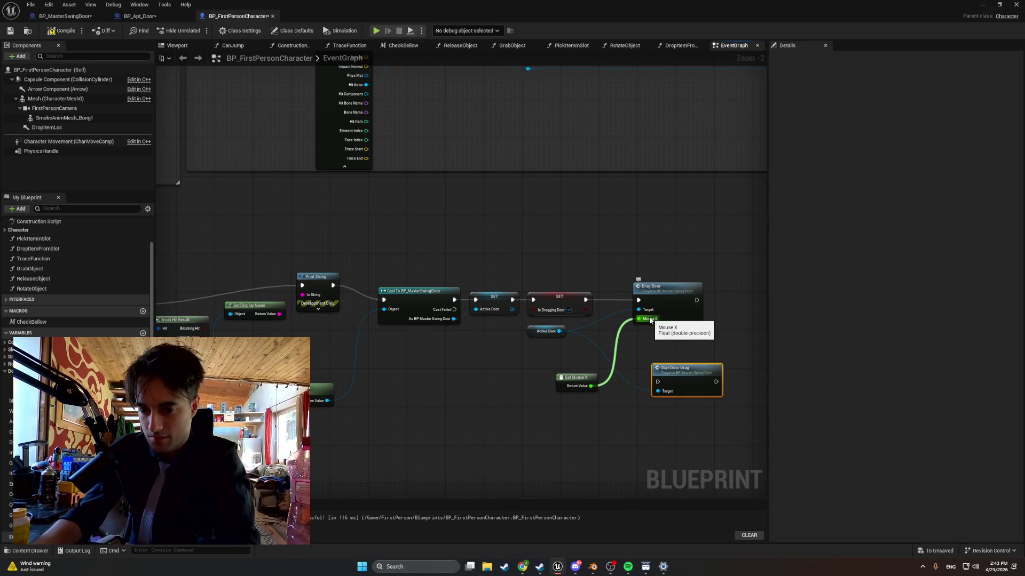
{"action": "left_click", "coordinate": [663, 288]}
{"action": "key", "text": "Delete"}
{"action": "left_click_drag", "start_coordinate": [666, 373], "coordinate": [647, 297]}
{"action": "left_click_drag", "start_coordinate": [579, 299], "coordinate": [639, 307]}
Select the Get Mouse X node and pan over to the input action section
{"action": "left_click", "coordinate": [579, 379]}
{"action": "mouse_move", "coordinate": [463, 383]}
{"action": "left_mouse_down"}
{"action": "mouse_move", "coordinate": [699, 347]}
{"action": "mouse_move", "coordinate": [654, 365]}
{"action": "mouse_move", "coordinate": [750, 389]}
{"action": "left_mouse_up"}
{"action": "scroll", "coordinate": [642, 357], "scroll_direction": "down", "scroll_amount": 1}
{"action": "scroll", "coordinate": [750, 392], "scroll_direction": "up", "scroll_amount": 1}
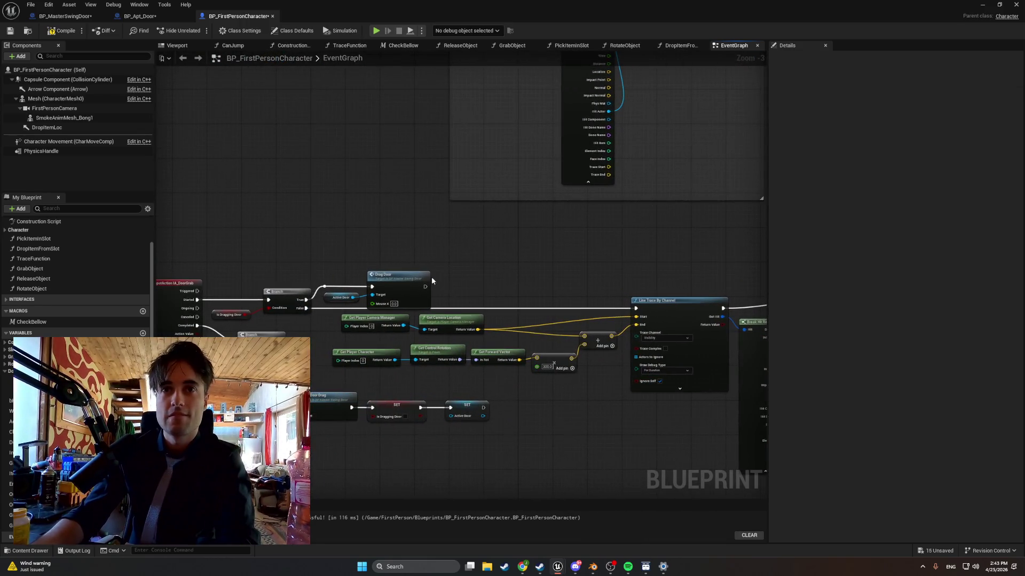
{"action": "scroll", "coordinate": [409, 283], "scroll_direction": "up", "scroll_amount": 1}
Wire a new Get Mouse X into the input-branch Drag Door's Mouse X, compile, and start Play
{"action": "left_click_drag", "start_coordinate": [409, 283], "coordinate": [458, 259]}
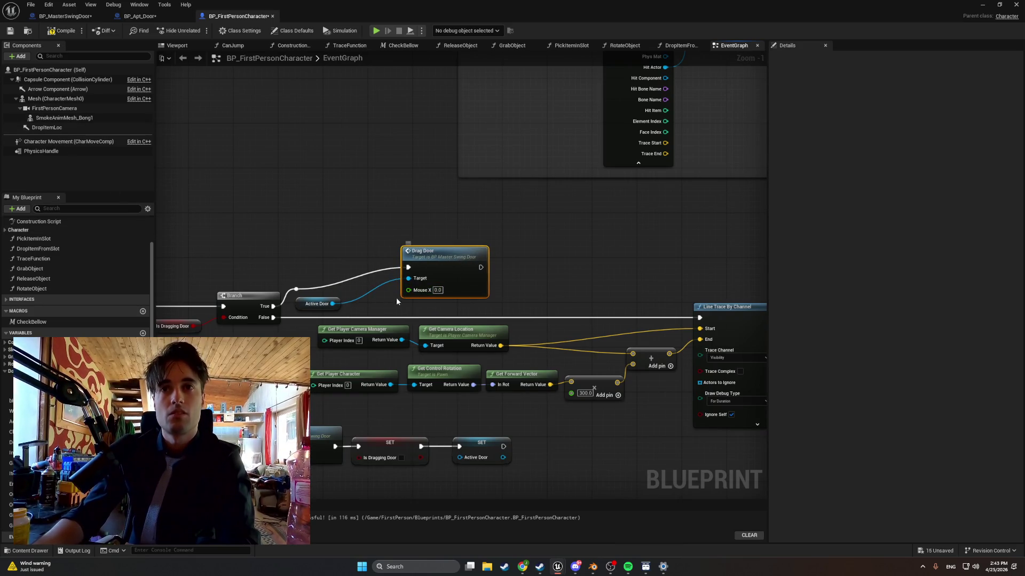
{"action": "left_click", "coordinate": [315, 236]}
{"action": "type", "text": "get m"}
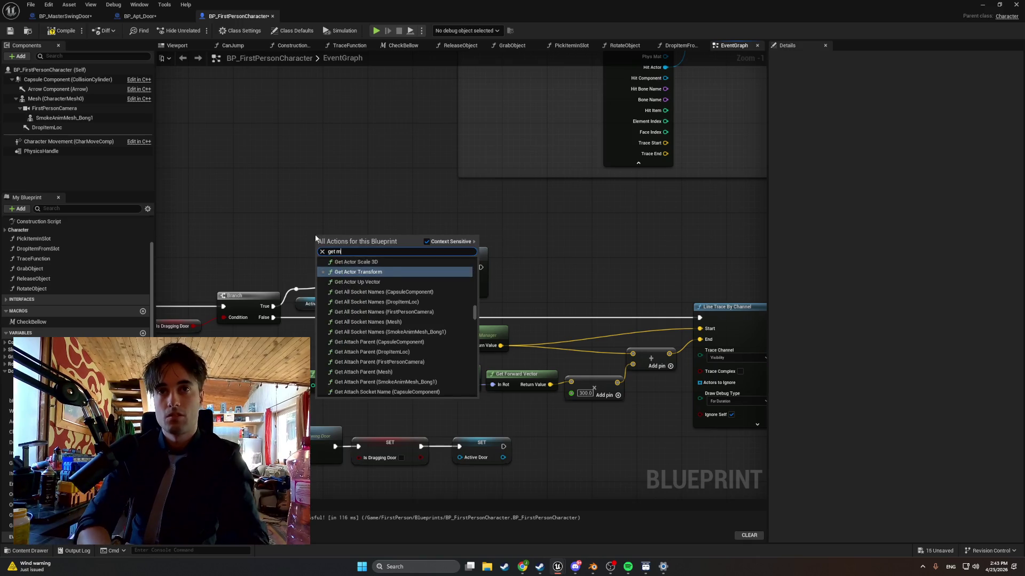
{"action": "type", "text": "ousex"}
{"action": "key", "text": "Return"}
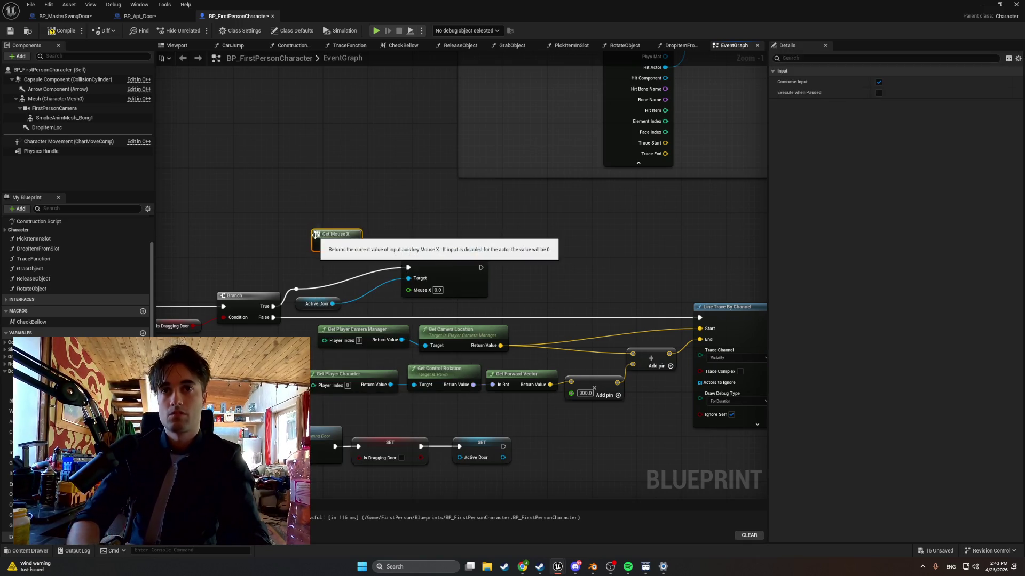
{"action": "left_click_drag", "start_coordinate": [353, 244], "coordinate": [408, 290]}
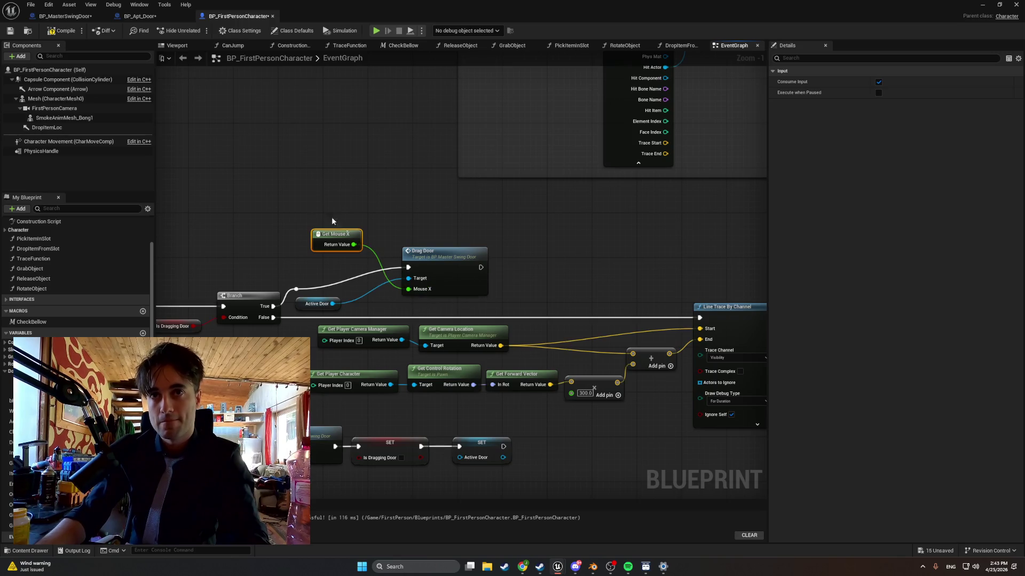
{"action": "left_click", "coordinate": [66, 31]}
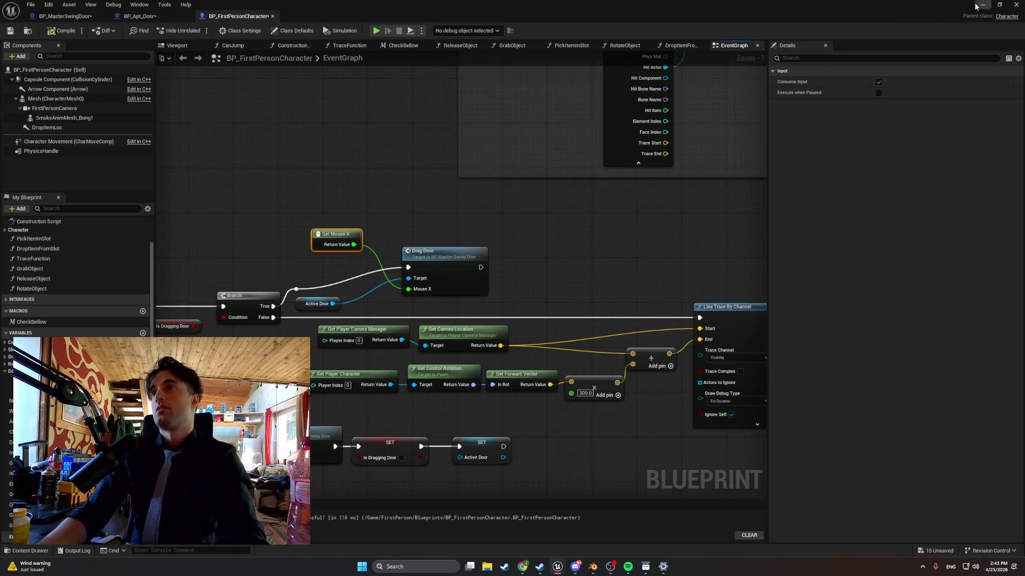
{"action": "left_click", "coordinate": [982, 4]}
{"action": "left_click", "coordinate": [198, 31]}
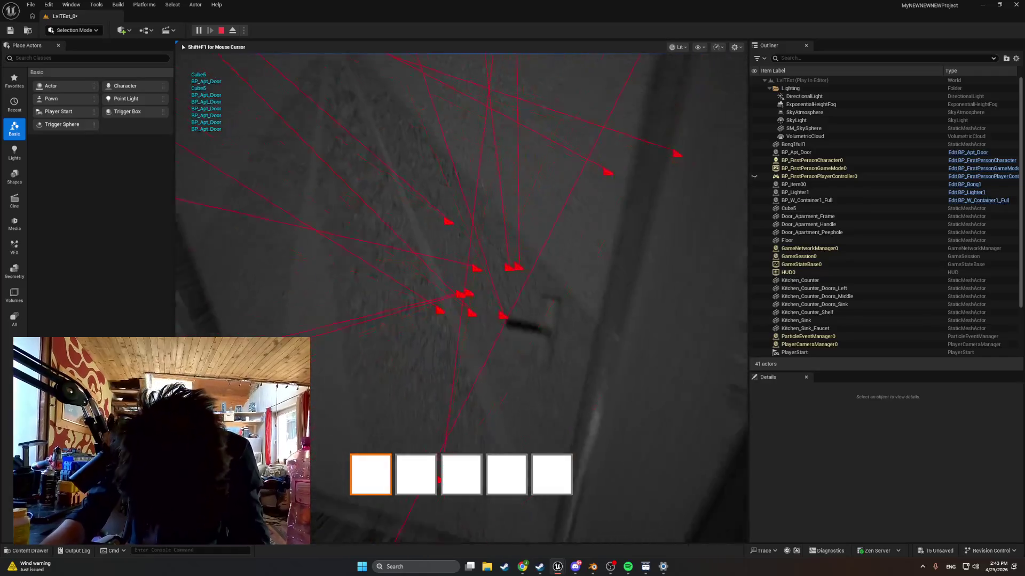
Stop the play test with Esc and close the runtime error Message Log
{"action": "key", "text": "Escape"}
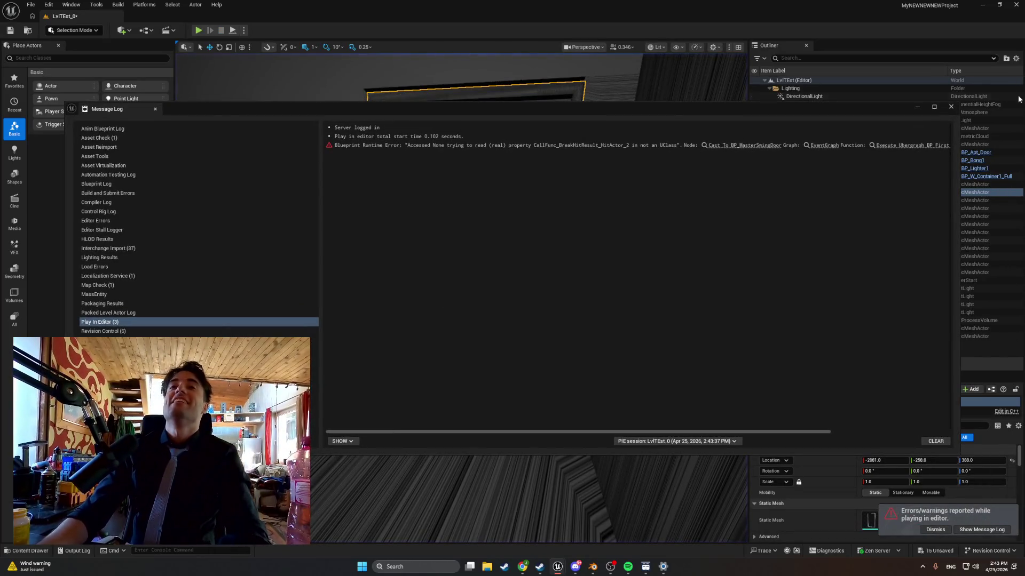
{"action": "left_click", "coordinate": [950, 106]}
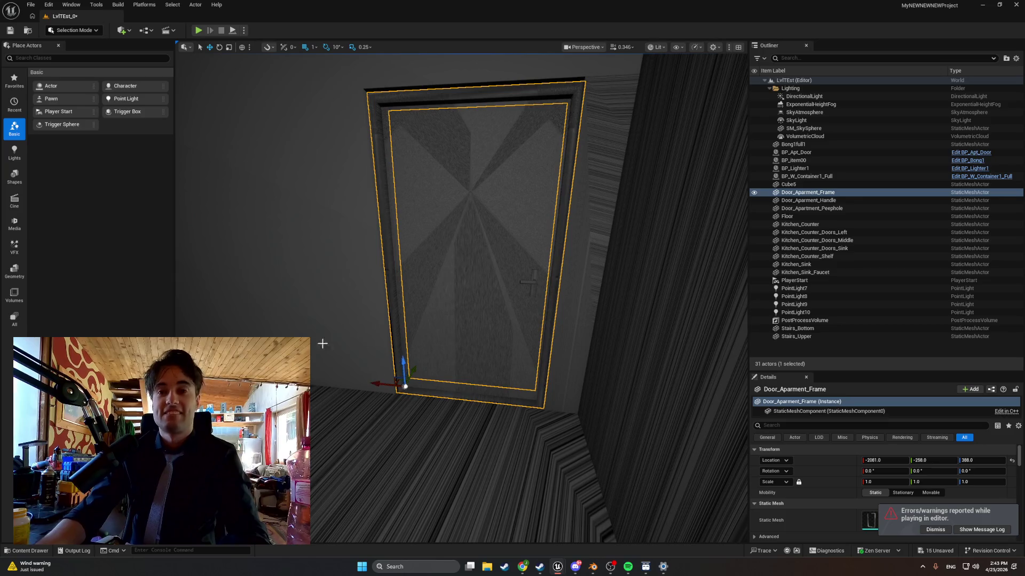
Add a reroute point on the Branch-to-Drag Door wire and rearrange Drag Door, Get Mouse X and Active Door
{"action": "mouse_move", "coordinate": [563, 563]}
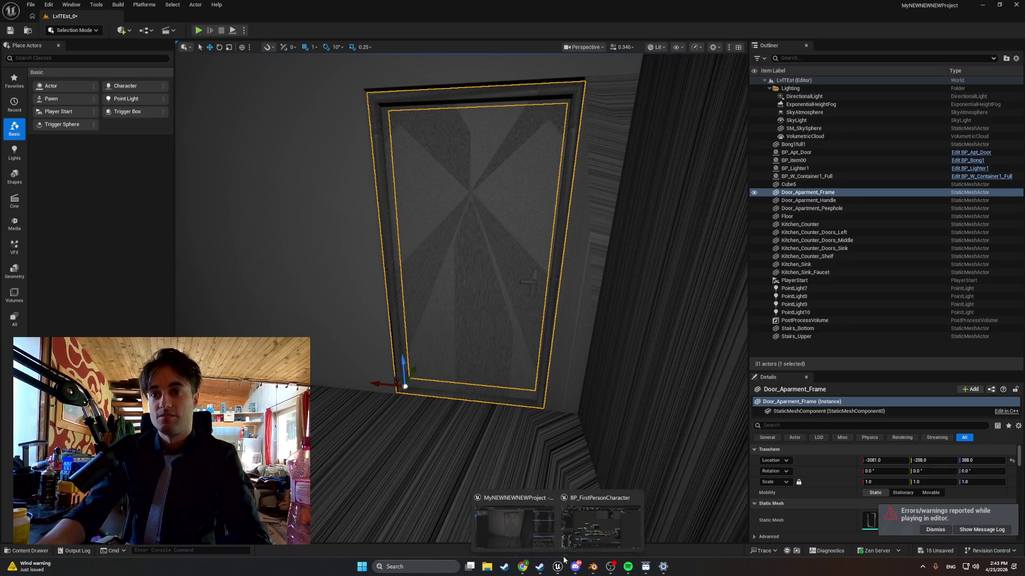
{"action": "left_click", "coordinate": [509, 520]}
{"action": "left_click_drag", "start_coordinate": [470, 230], "coordinate": [481, 242]}
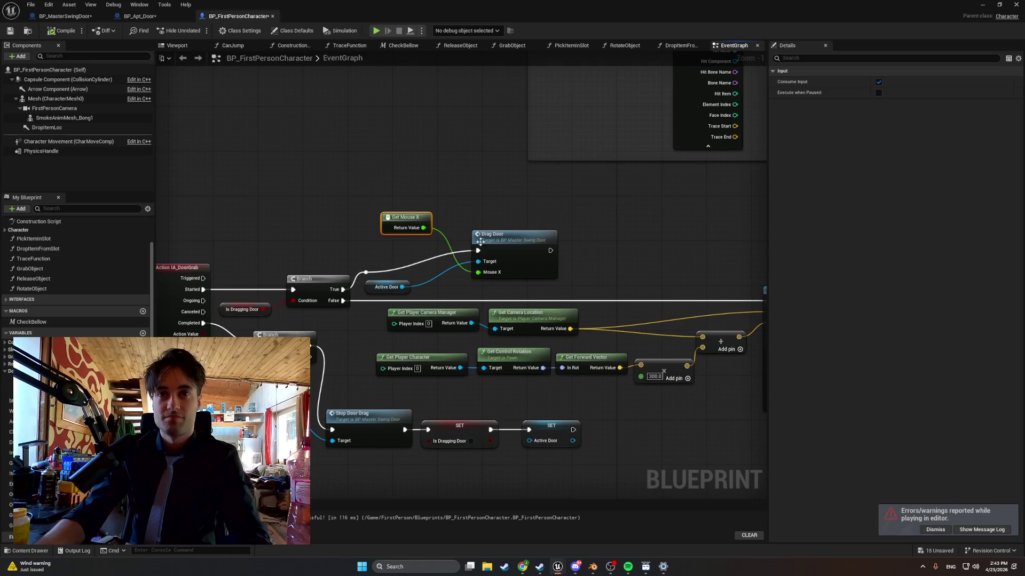
{"action": "double_click", "coordinate": [366, 261]}
{"action": "left_click_drag", "start_coordinate": [366, 261], "coordinate": [360, 245]}
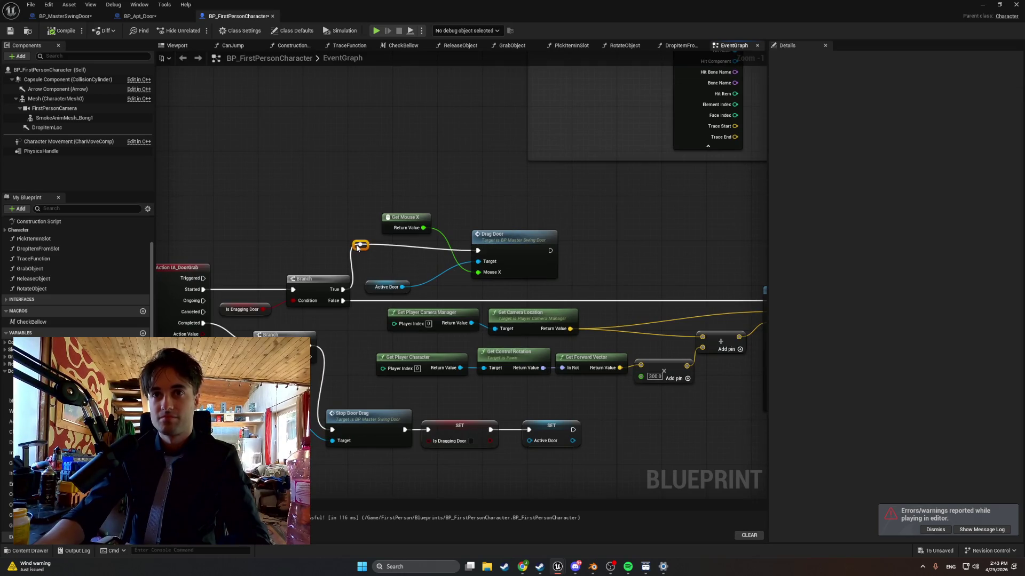
{"action": "left_click_drag", "start_coordinate": [523, 238], "coordinate": [523, 233]}
{"action": "left_click_drag", "start_coordinate": [401, 213], "coordinate": [429, 259]}
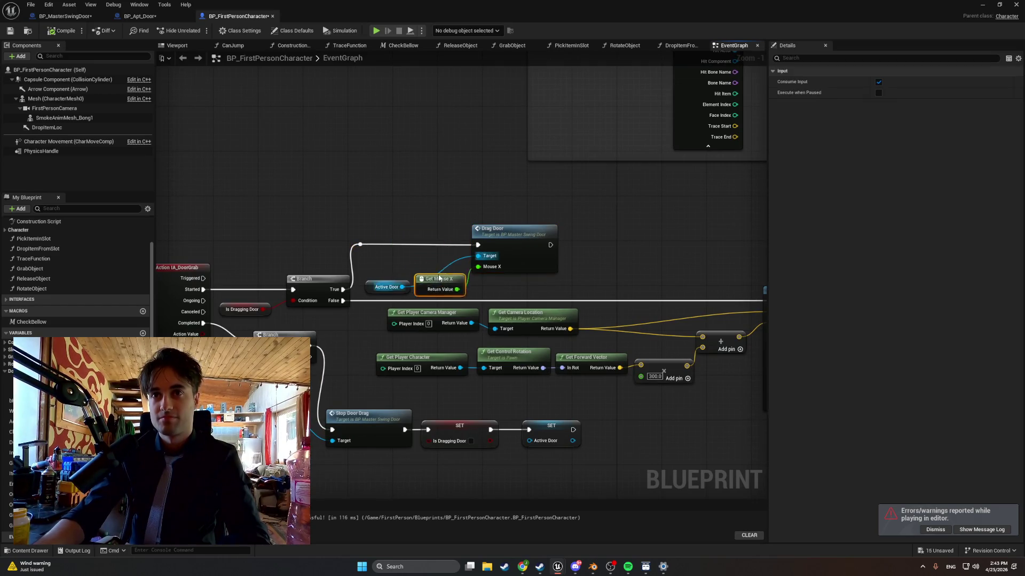
{"action": "mouse_move", "coordinate": [379, 284]}
{"action": "left_mouse_down"}
{"action": "mouse_move", "coordinate": [379, 250]}
{"action": "mouse_move", "coordinate": [430, 279]}
{"action": "left_mouse_up"}
{"action": "mouse_move", "coordinate": [374, 255]}
{"action": "left_mouse_down"}
{"action": "mouse_move", "coordinate": [412, 260]}
{"action": "mouse_move", "coordinate": [417, 276]}
{"action": "left_mouse_up"}
Screenshot the tidied input action wiring, then pan to the trace and cast nodes
{"action": "scroll", "coordinate": [416, 277], "scroll_direction": "down", "scroll_amount": 1}
{"action": "mouse_move", "coordinate": [320, 268]}
{"action": "left_mouse_down"}
{"action": "mouse_move", "coordinate": [379, 254]}
{"action": "mouse_move", "coordinate": [319, 244]}
{"action": "left_mouse_up"}
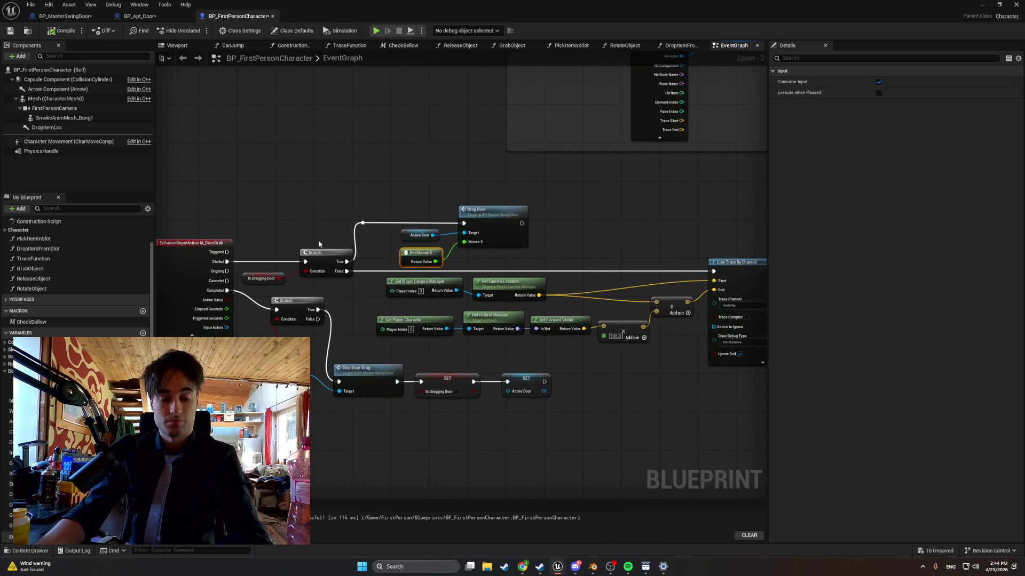
{"action": "key", "text": "super+shift+s"}
{"action": "mouse_move", "coordinate": [165, 428]}
{"action": "left_mouse_down"}
{"action": "mouse_move", "coordinate": [617, 183]}
{"action": "mouse_move", "coordinate": [771, 174]}
{"action": "left_mouse_up"}
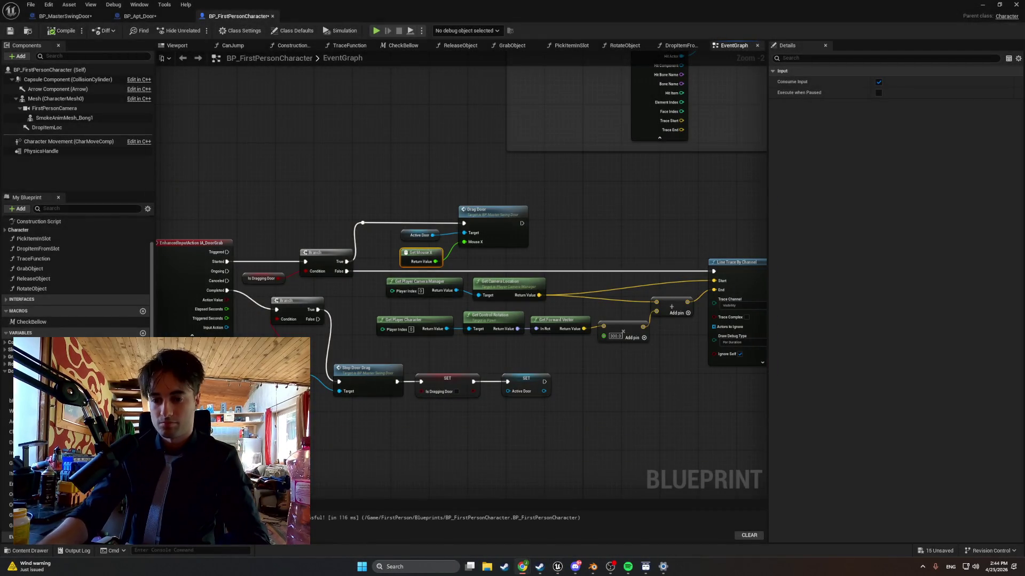
{"action": "mouse_move", "coordinate": [725, 447]}
{"action": "left_mouse_down"}
{"action": "mouse_move", "coordinate": [469, 400]}
{"action": "mouse_move", "coordinate": [243, 393]}
{"action": "left_mouse_up"}
{"action": "scroll", "coordinate": [419, 391], "scroll_direction": "down", "scroll_amount": 1}
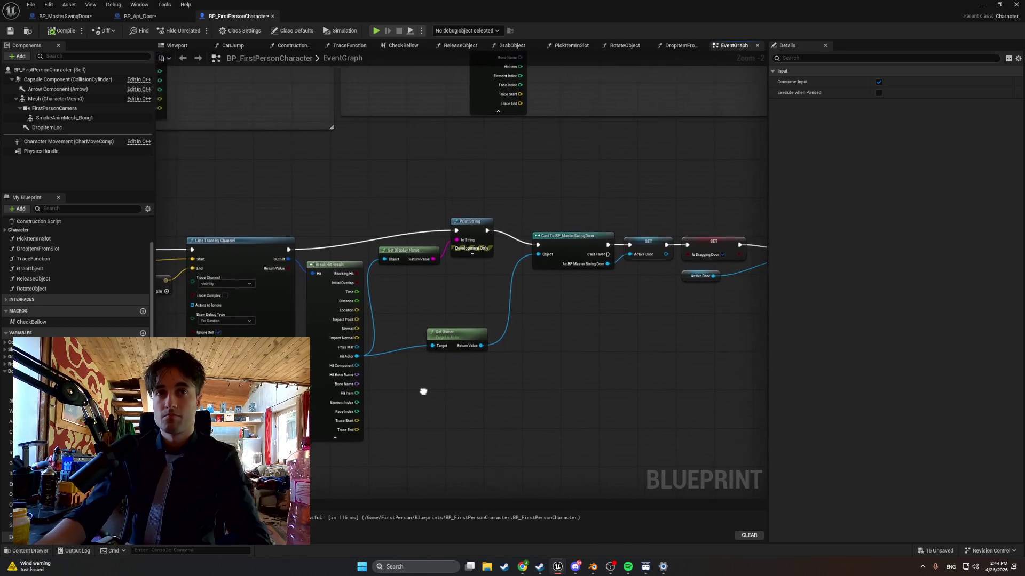
{"action": "scroll", "coordinate": [420, 397], "scroll_direction": "down", "scroll_amount": 1}
{"action": "left_click", "coordinate": [660, 294]}
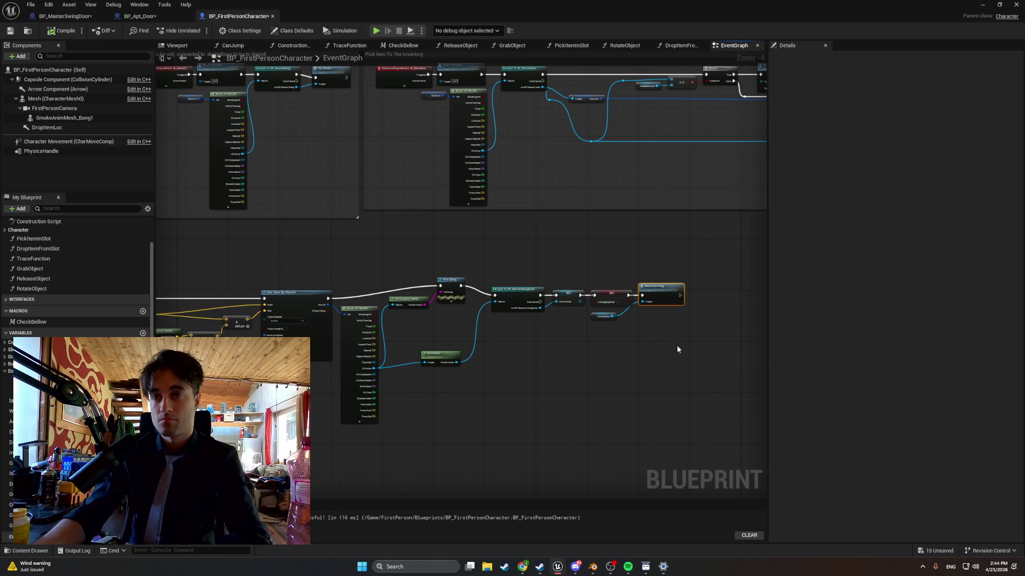
{"action": "scroll", "coordinate": [677, 349], "scroll_direction": "up", "scroll_amount": 2}
{"action": "mouse_move", "coordinate": [587, 336]}
{"action": "left_mouse_down"}
{"action": "mouse_move", "coordinate": [714, 343]}
{"action": "mouse_move", "coordinate": [572, 348]}
{"action": "left_mouse_up"}
{"action": "scroll", "coordinate": [714, 344], "scroll_direction": "down", "scroll_amount": 1}
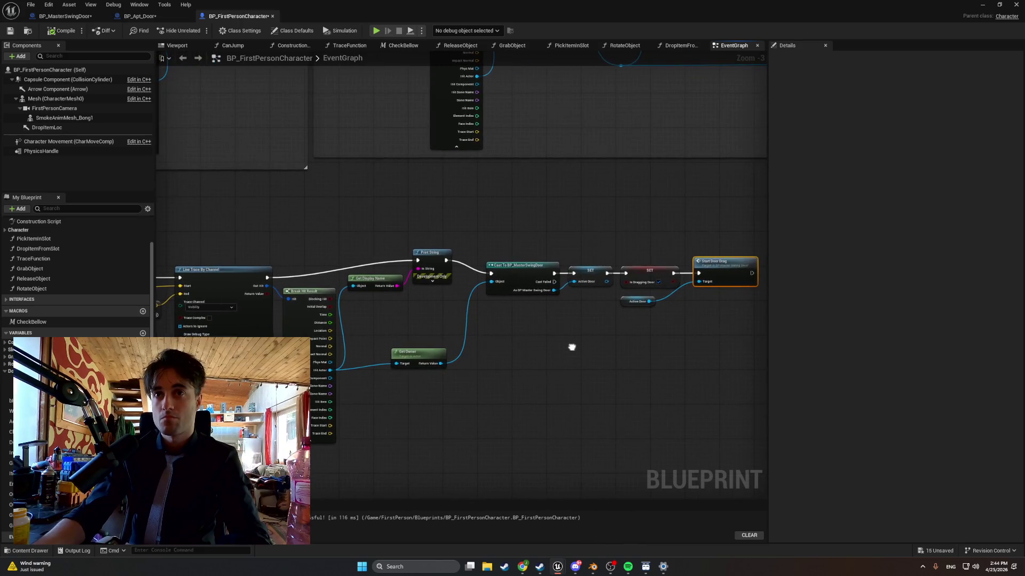
{"action": "key", "text": "super+shift+s"}
{"action": "left_click_drag", "start_coordinate": [766, 233], "coordinate": [160, 458]}
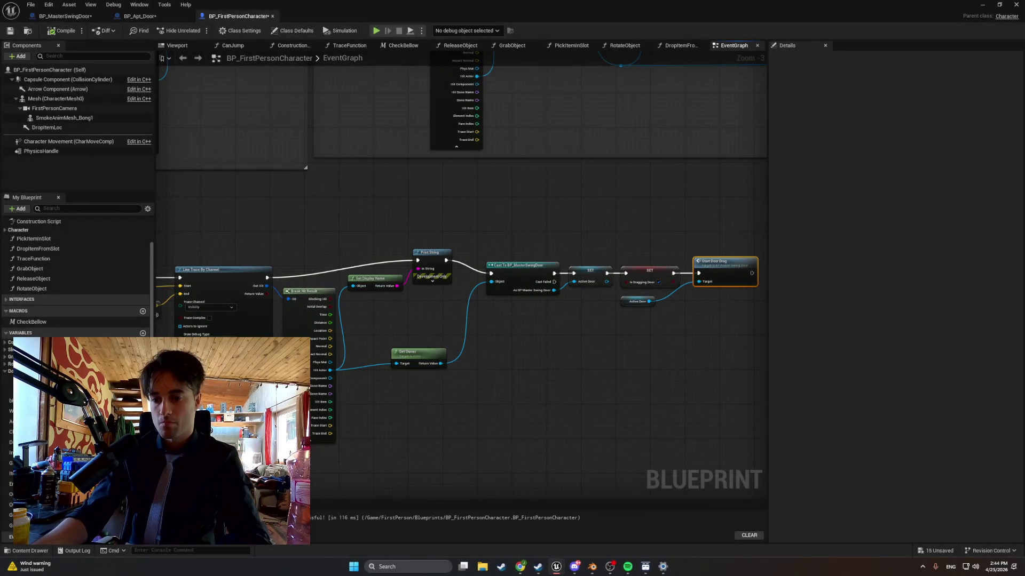
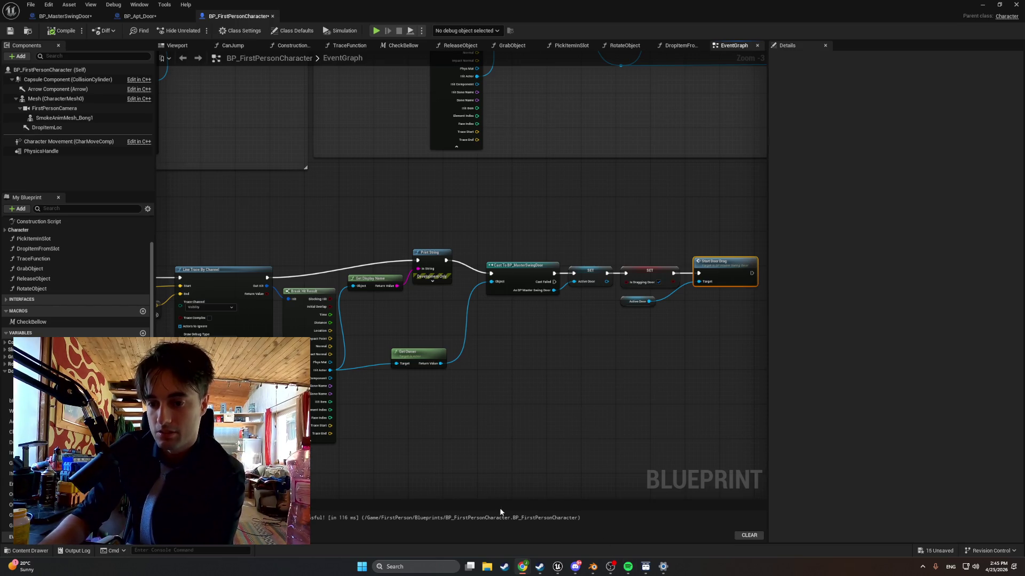
Delete Get Owner and wire Break Hit Result's Hit Actor into the BP_MasterSwingDoor cast's Object pin
{"action": "left_click_drag", "start_coordinate": [480, 478], "coordinate": [494, 447]}
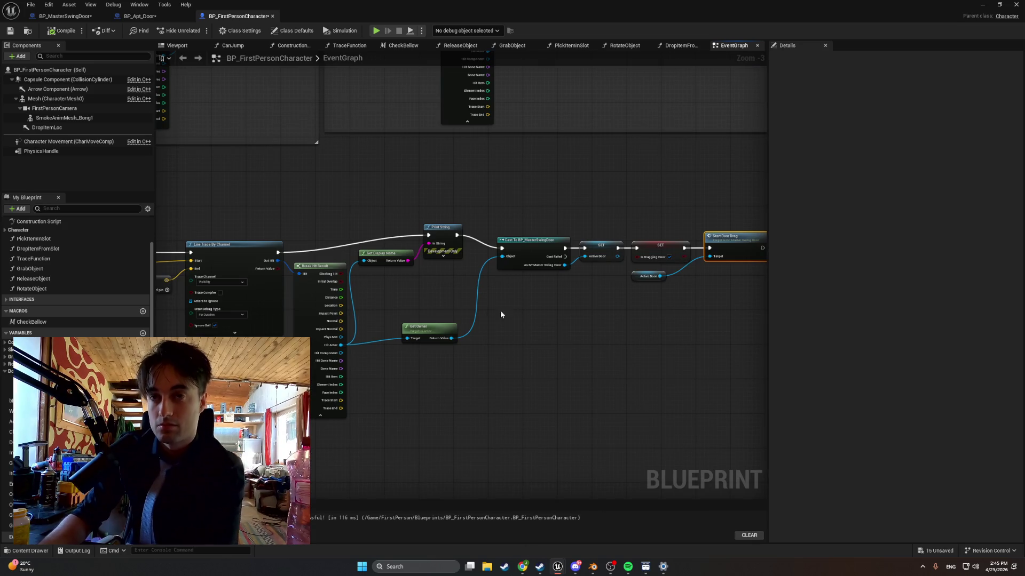
{"action": "left_click", "coordinate": [428, 328]}
{"action": "key", "text": "Delete"}
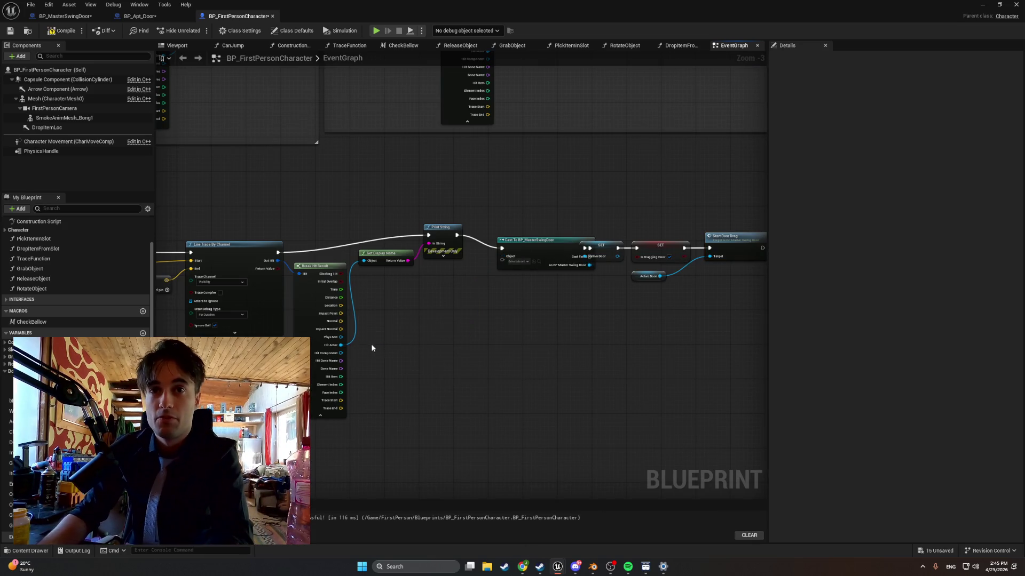
{"action": "left_click_drag", "start_coordinate": [340, 344], "coordinate": [502, 257]}
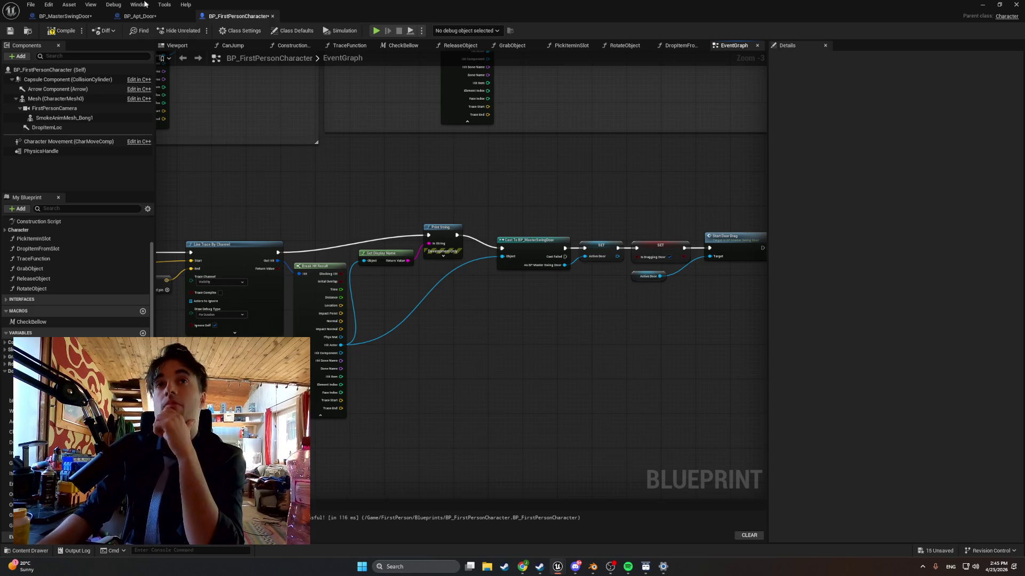
Bring up BP_MasterSwingDoor's DragDoor graph and snip a screenshot of its nodes
{"action": "left_click", "coordinate": [136, 18]}
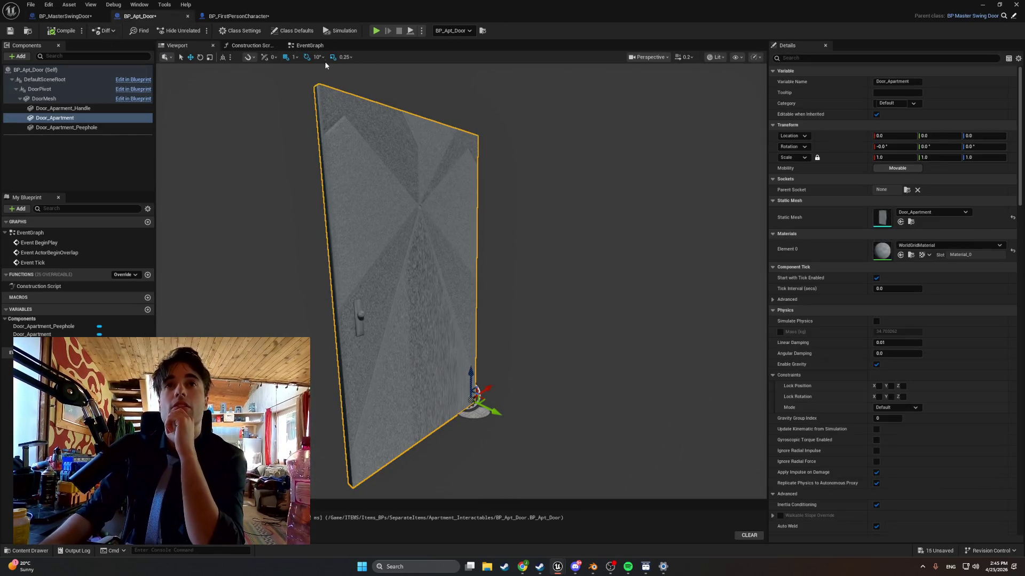
{"action": "left_click", "coordinate": [83, 18]}
{"action": "mouse_move", "coordinate": [402, 140]}
{"action": "left_mouse_down"}
{"action": "mouse_move", "coordinate": [353, 138]}
{"action": "mouse_move", "coordinate": [414, 144]}
{"action": "left_mouse_up"}
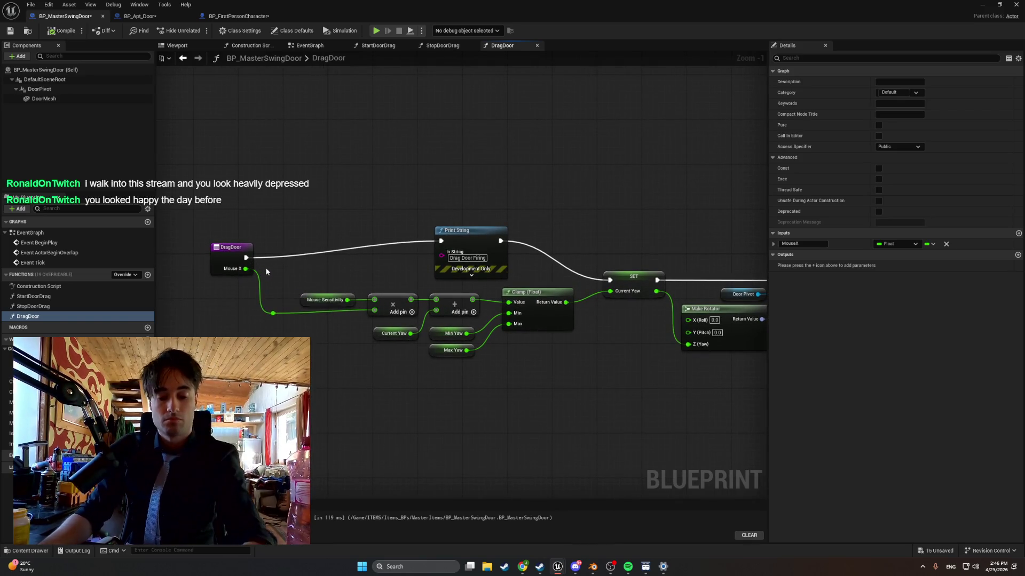
{"action": "key", "text": "super+shift+s"}
{"action": "mouse_move", "coordinate": [186, 395]}
{"action": "left_mouse_down"}
{"action": "mouse_move", "coordinate": [590, 140]}
{"action": "mouse_move", "coordinate": [764, 160]}
{"action": "left_mouse_up"}
Move the DragDoor entry node and add a reroute point on the Mouse X wire
{"action": "mouse_move", "coordinate": [622, 172]}
{"action": "left_mouse_down"}
{"action": "mouse_move", "coordinate": [373, 160]}
{"action": "mouse_move", "coordinate": [477, 167]}
{"action": "mouse_move", "coordinate": [485, 194]}
{"action": "mouse_move", "coordinate": [464, 185]}
{"action": "mouse_move", "coordinate": [493, 183]}
{"action": "left_mouse_up"}
{"action": "scroll", "coordinate": [471, 167], "scroll_direction": "down", "scroll_amount": 1}
{"action": "left_click_drag", "start_coordinate": [179, 247], "coordinate": [222, 237]}
{"action": "double_click", "coordinate": [220, 306]}
{"action": "left_click_drag", "start_coordinate": [220, 307], "coordinate": [240, 304]}
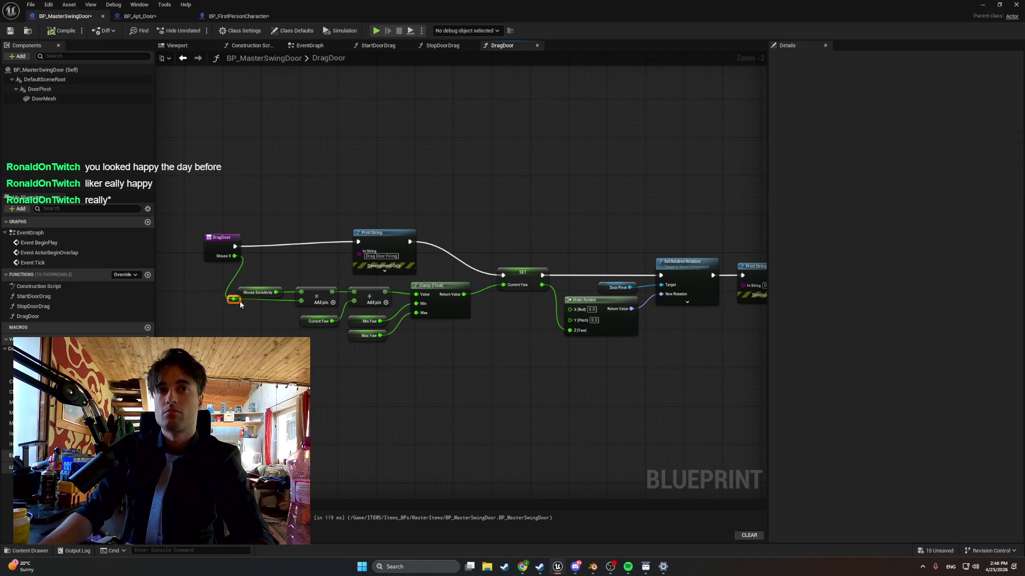
{"action": "left_click_drag", "start_coordinate": [343, 218], "coordinate": [278, 215]}
Shift the SET and Print String nodes up-left into a tidy row, then capture the graph
{"action": "mouse_move", "coordinate": [743, 368]}
{"action": "left_mouse_down"}
{"action": "mouse_move", "coordinate": [505, 233]}
{"action": "mouse_move", "coordinate": [443, 256]}
{"action": "left_mouse_up"}
{"action": "left_click", "coordinate": [447, 271]}
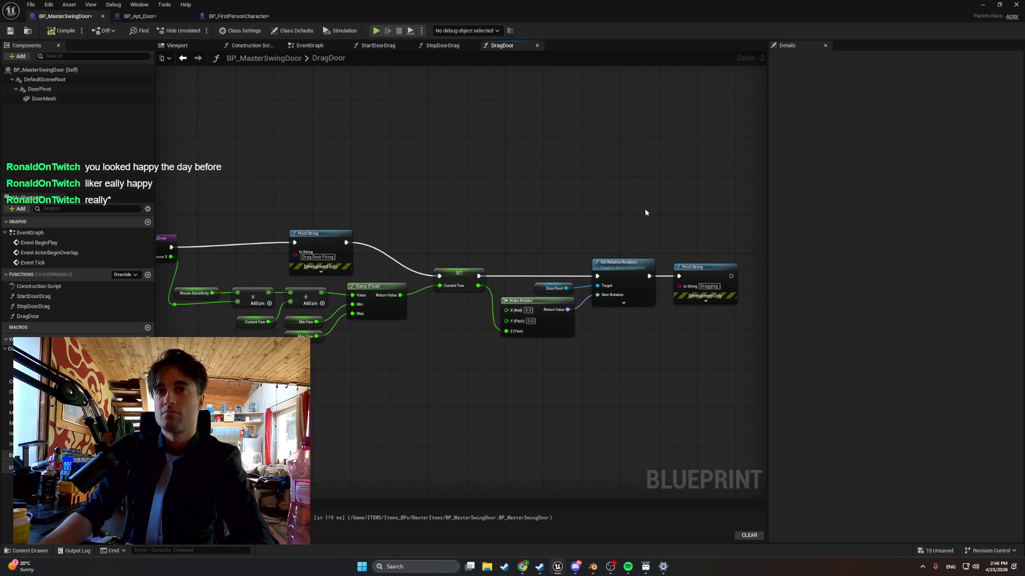
{"action": "mouse_move", "coordinate": [757, 379]}
{"action": "left_mouse_down"}
{"action": "mouse_move", "coordinate": [649, 251]}
{"action": "mouse_move", "coordinate": [428, 167]}
{"action": "left_mouse_up"}
{"action": "mouse_move", "coordinate": [451, 278]}
{"action": "left_mouse_down"}
{"action": "mouse_move", "coordinate": [437, 270]}
{"action": "mouse_move", "coordinate": [436, 244]}
{"action": "left_mouse_up"}
{"action": "left_click", "coordinate": [538, 346]}
{"action": "left_click_drag", "start_coordinate": [688, 233], "coordinate": [678, 233]}
{"action": "mouse_move", "coordinate": [434, 350]}
{"action": "left_mouse_down"}
{"action": "mouse_move", "coordinate": [500, 353]}
{"action": "mouse_move", "coordinate": [469, 355]}
{"action": "left_mouse_up"}
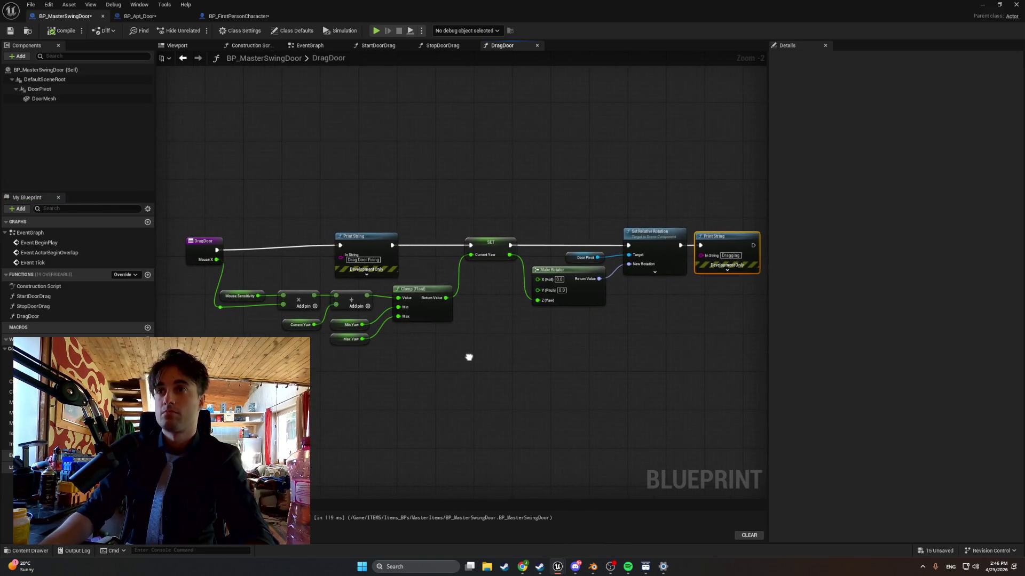
{"action": "key", "text": "super+shift+s"}
{"action": "mouse_move", "coordinate": [764, 331]}
{"action": "left_mouse_down"}
{"action": "mouse_move", "coordinate": [26, 3]}
{"action": "mouse_move", "coordinate": [3, 2]}
{"action": "left_mouse_up"}
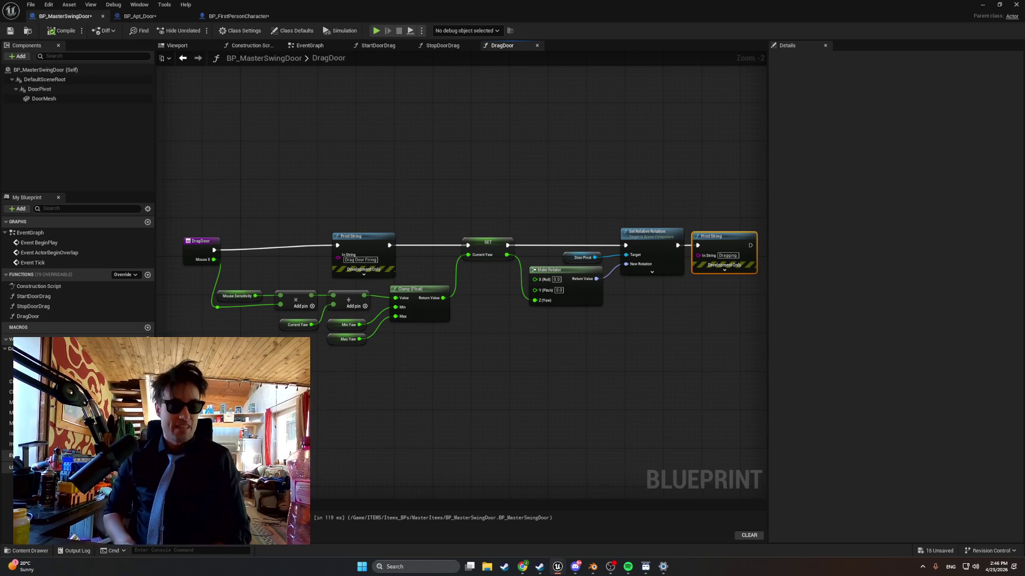
{"action": "left_click_drag", "start_coordinate": [200, 242], "coordinate": [200, 237]}
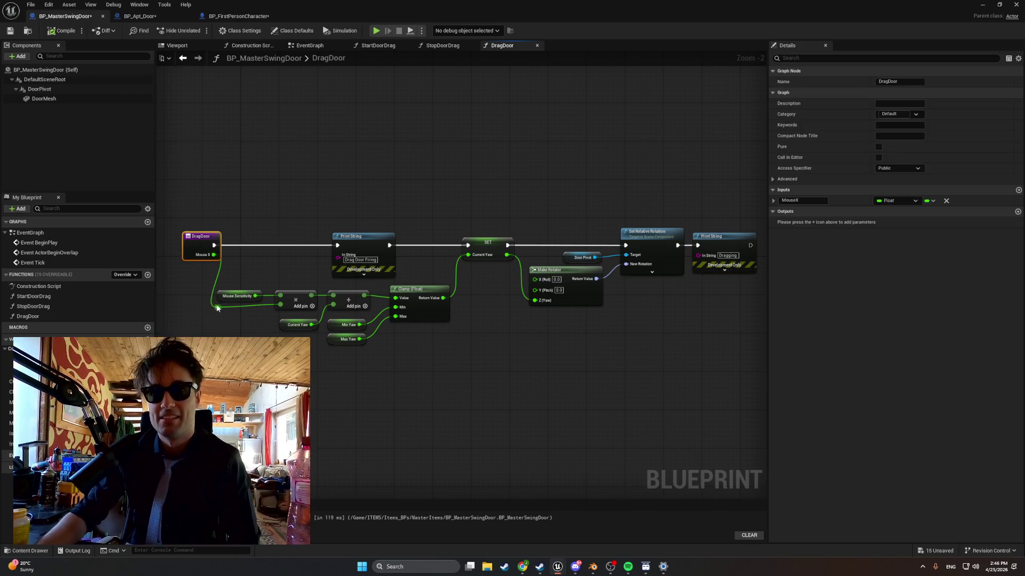
{"action": "left_click_drag", "start_coordinate": [229, 293], "coordinate": [233, 293]}
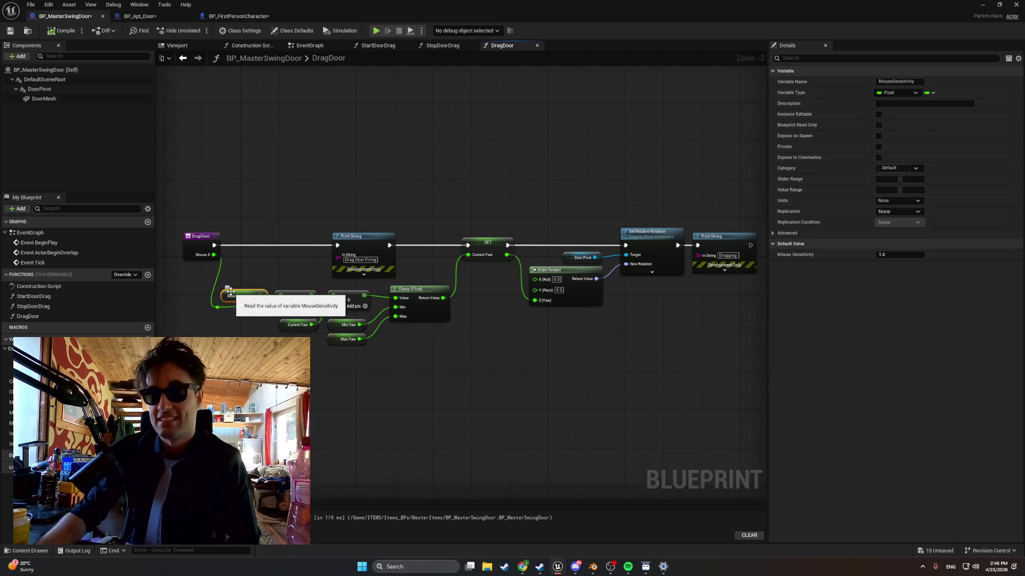
{"action": "left_click", "coordinate": [220, 311]}
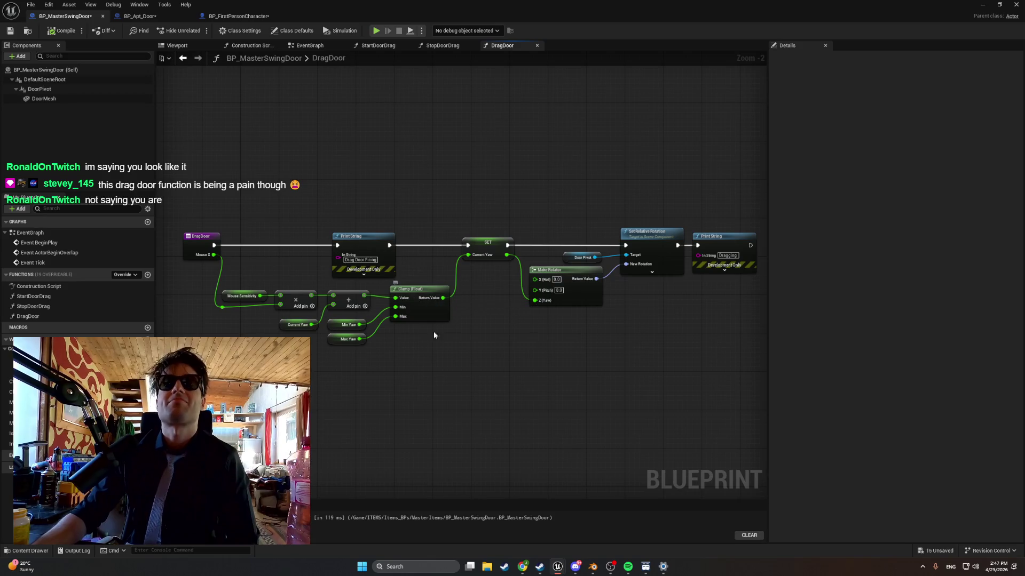
{"action": "right_click", "coordinate": [447, 337]}
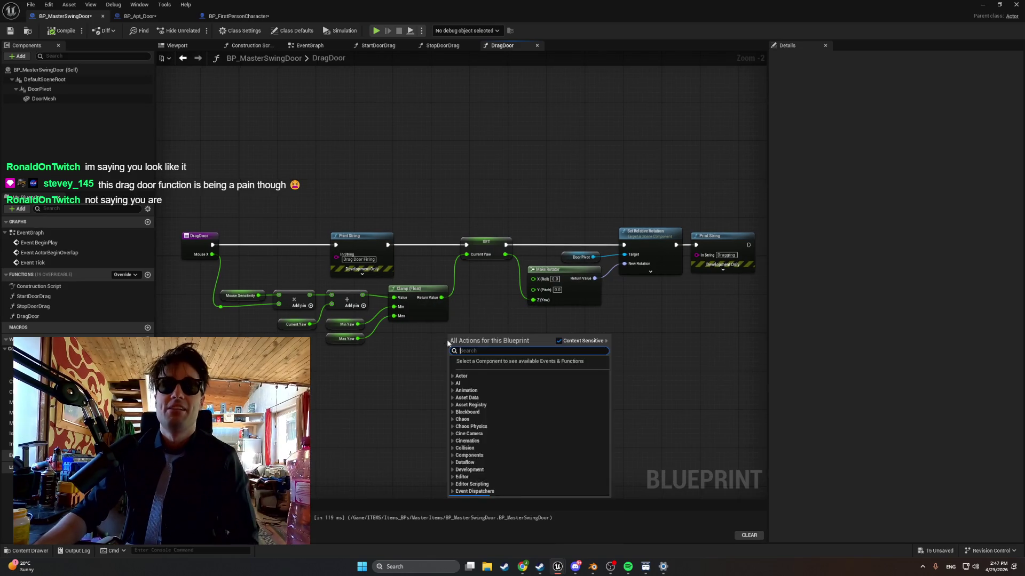
{"action": "left_click", "coordinate": [716, 432]}
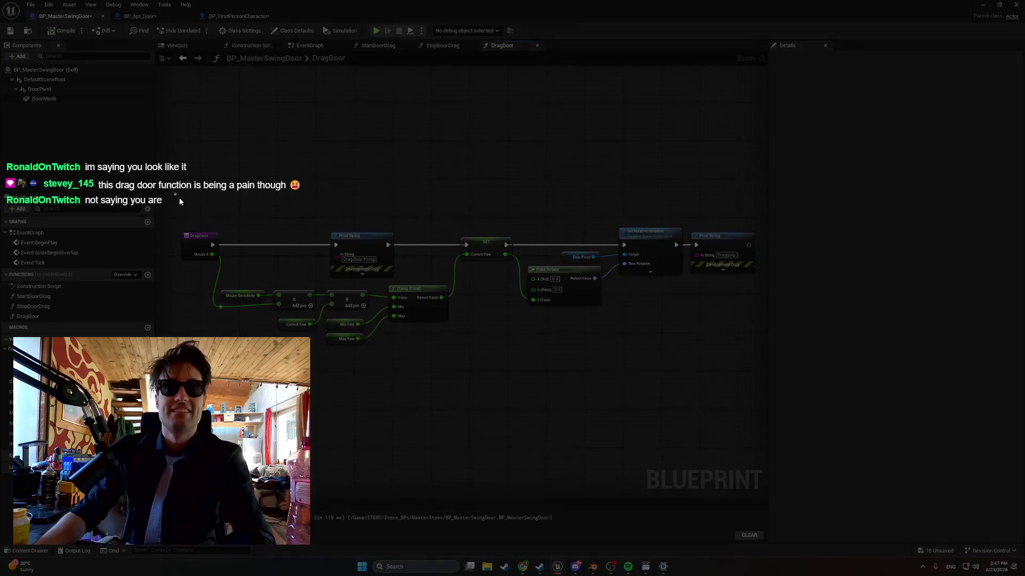
{"action": "mouse_move", "coordinate": [174, 192]}
{"action": "left_mouse_down"}
{"action": "mouse_move", "coordinate": [757, 353]}
{"action": "mouse_move", "coordinate": [764, 369]}
{"action": "left_mouse_up"}
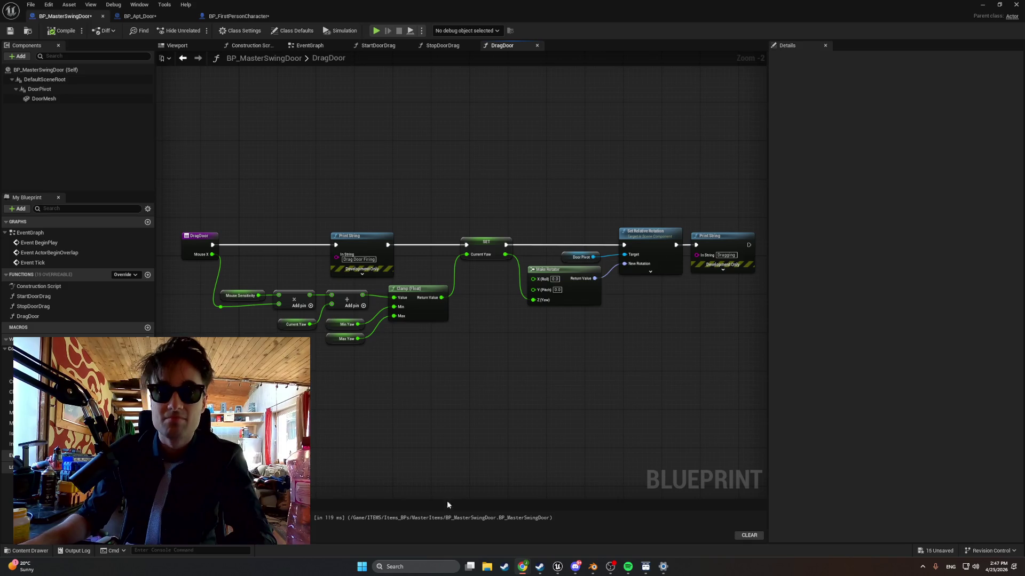
{"action": "scroll", "coordinate": [222, 280], "scroll_direction": "up", "scroll_amount": 2}
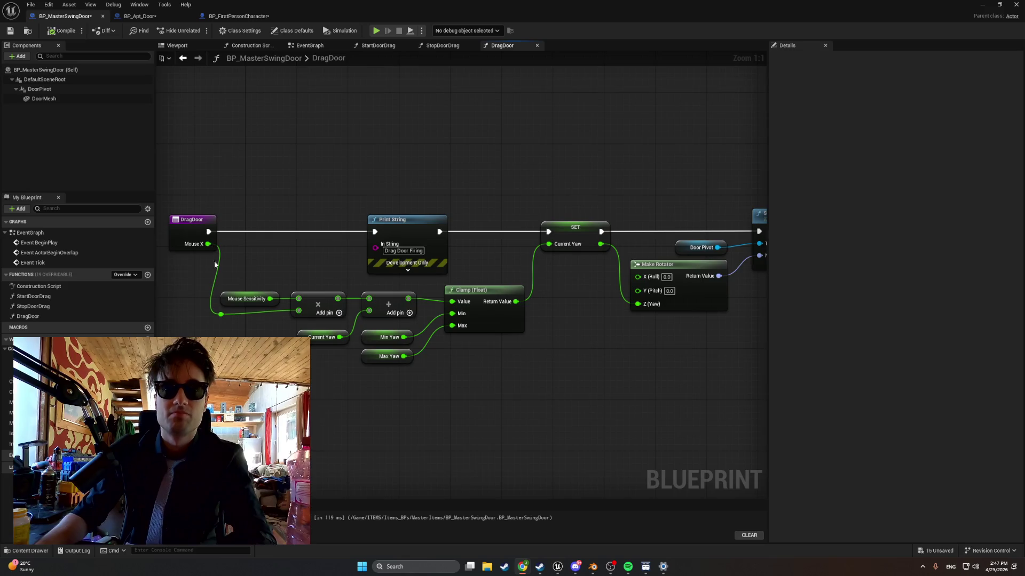
Add a float-to-string node from the Mouse X reroute and feed it into a new Print String
{"action": "left_click_drag", "start_coordinate": [220, 314], "coordinate": [227, 367]}
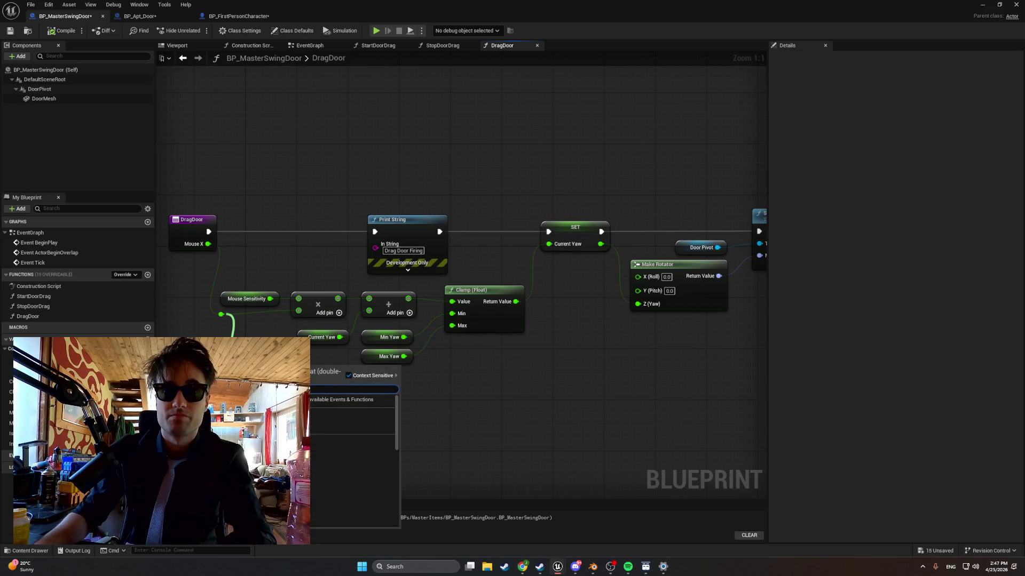
{"action": "type", "text": "multiply"}
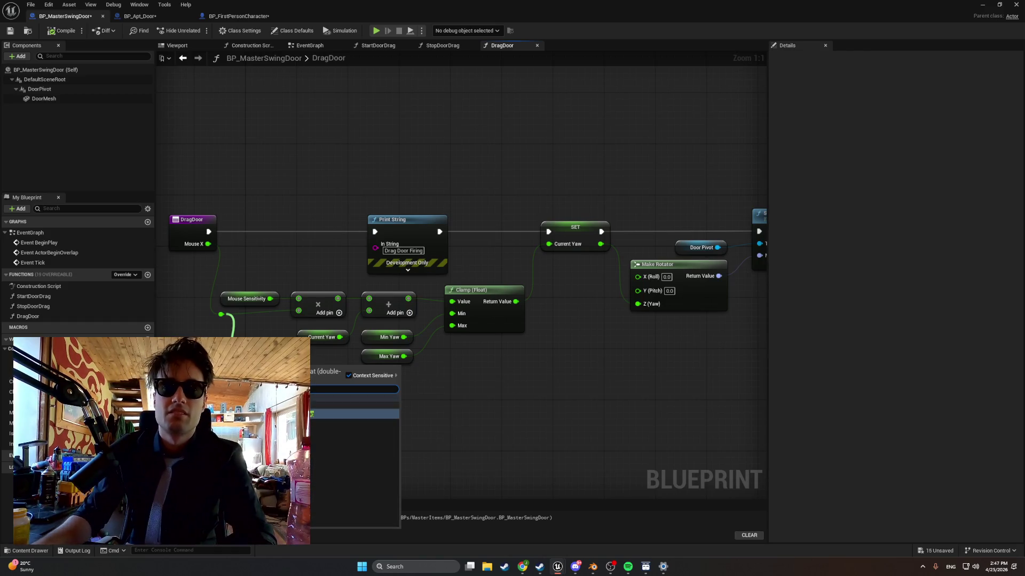
{"action": "key", "text": "Return"}
{"action": "left_click_drag", "start_coordinate": [288, 373], "coordinate": [335, 394]}
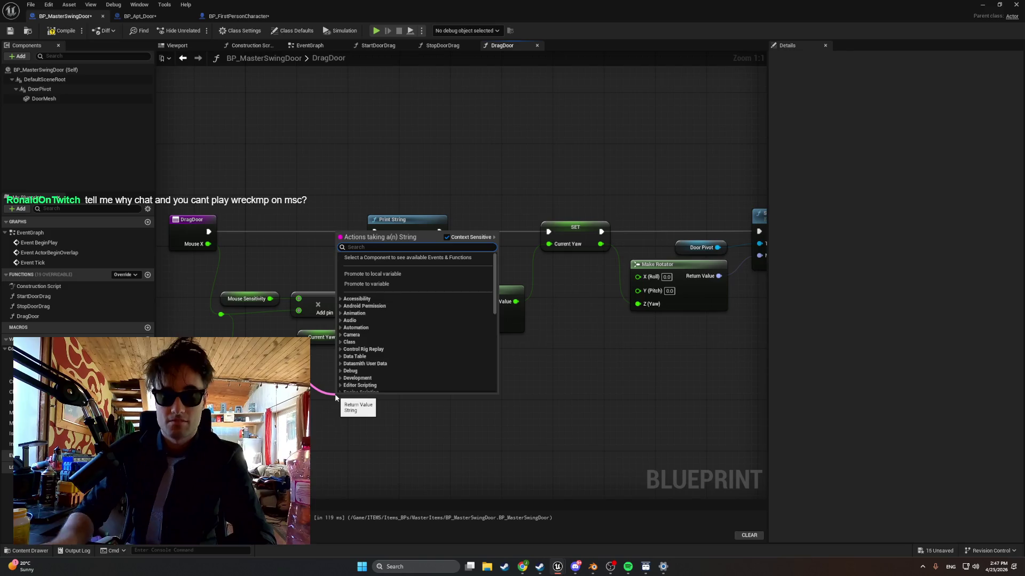
{"action": "type", "text": "print"}
{"action": "key", "text": "Return"}
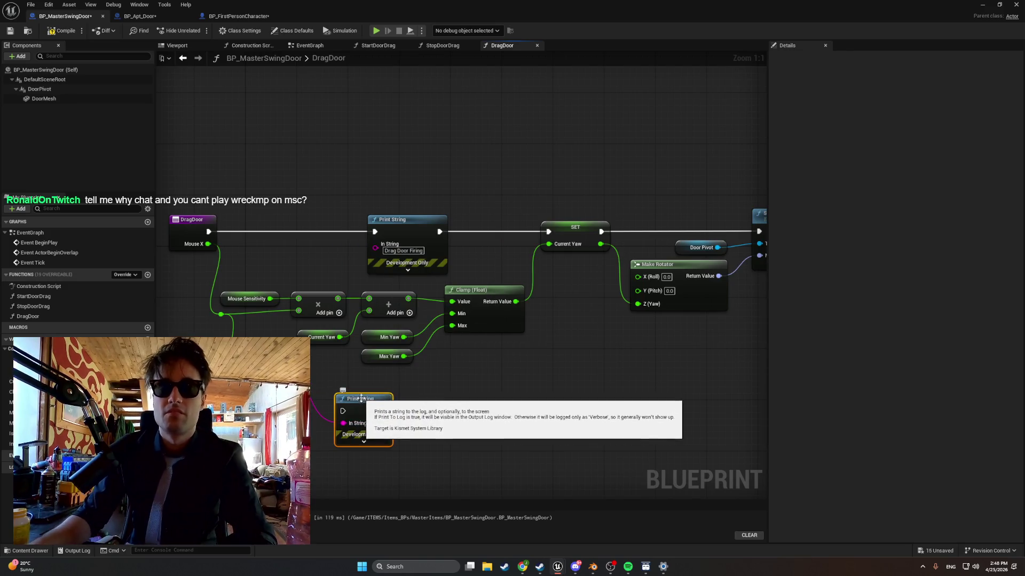
Wire the new Print String between the DragDoor entry and the 'DragDoor Firing' print
{"action": "mouse_move", "coordinate": [358, 390]}
{"action": "left_mouse_down"}
{"action": "mouse_move", "coordinate": [308, 280]}
{"action": "mouse_move", "coordinate": [307, 217]}
{"action": "left_mouse_up"}
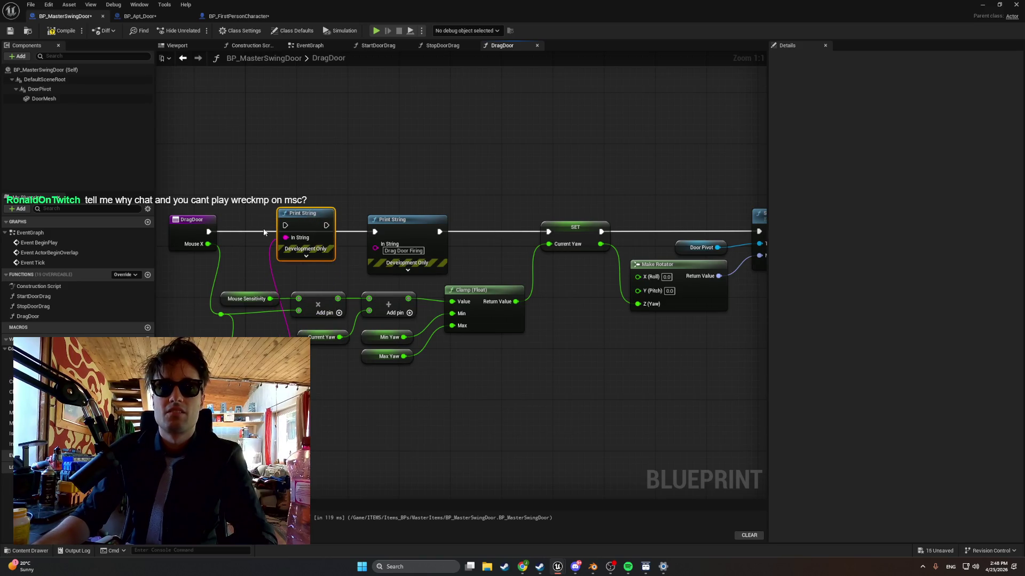
{"action": "left_click", "coordinate": [263, 229], "text": "alt"}
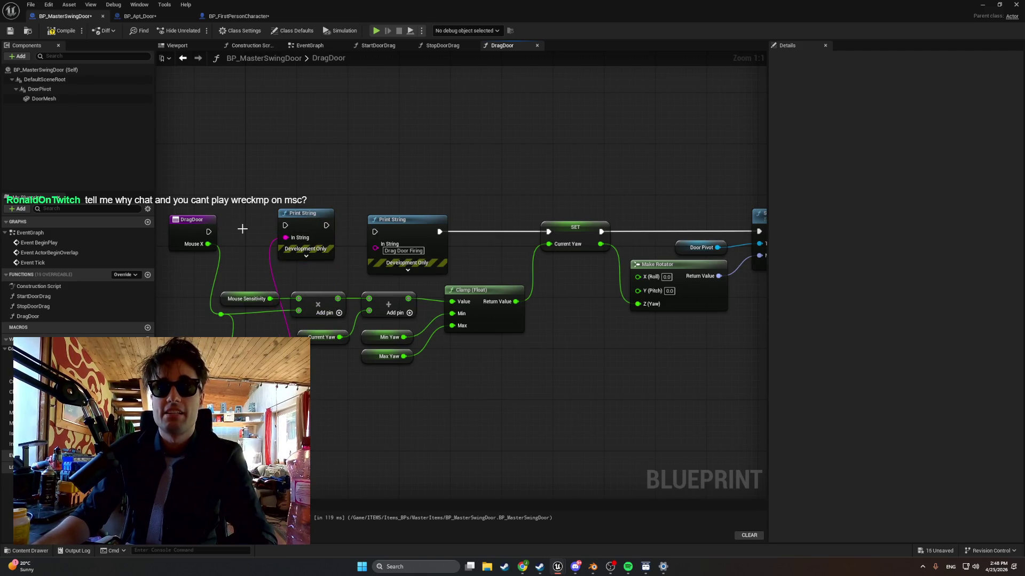
{"action": "left_click_drag", "start_coordinate": [209, 232], "coordinate": [374, 232]}
{"action": "left_click", "coordinate": [30, 550]}
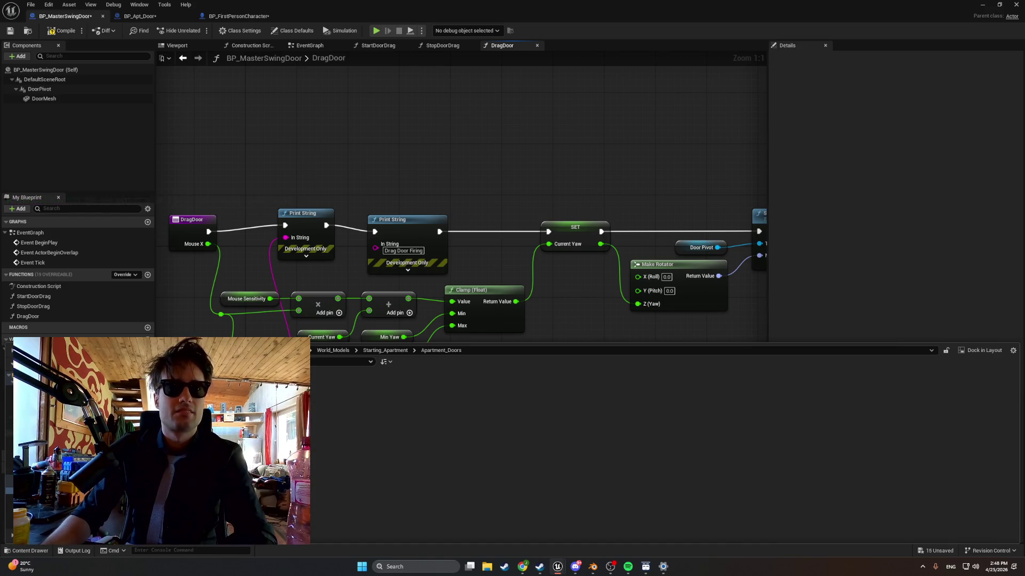
Browse to FirstPerson > Input in the Content Drawer and open IMC_Default
{"action": "left_click", "coordinate": [9, 408]}
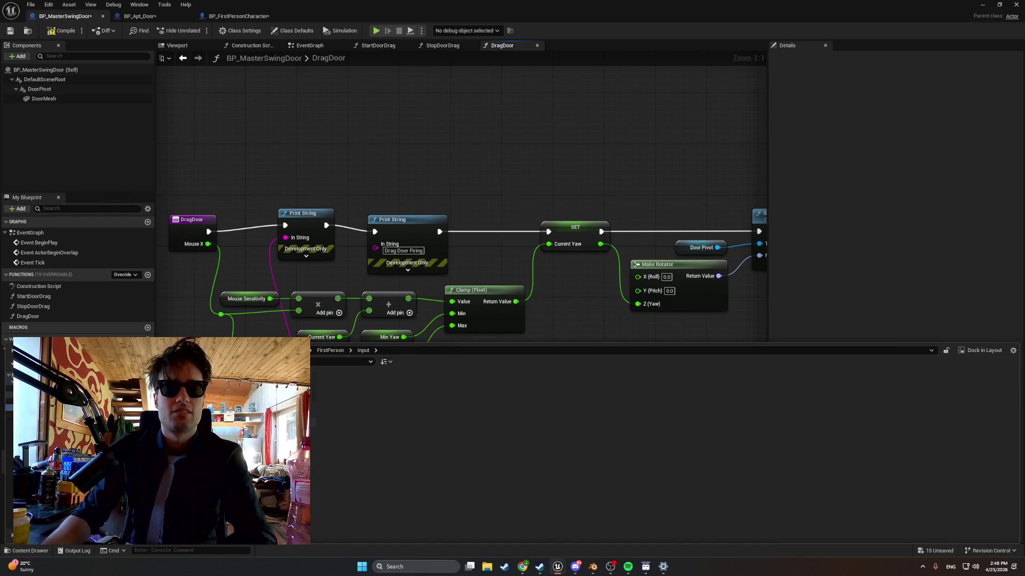
{"action": "left_click", "coordinate": [9, 414]}
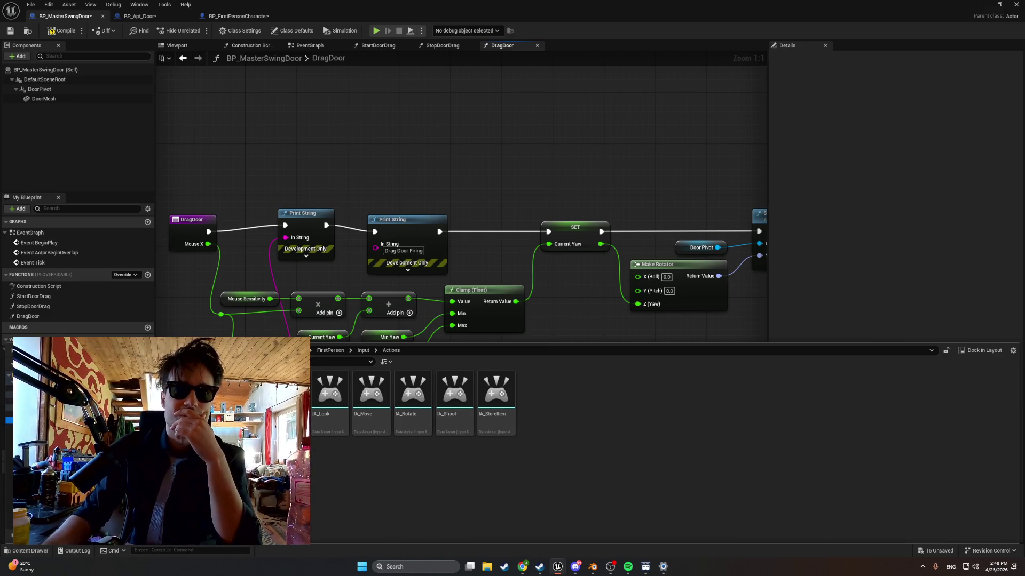
{"action": "left_click", "coordinate": [9, 408]}
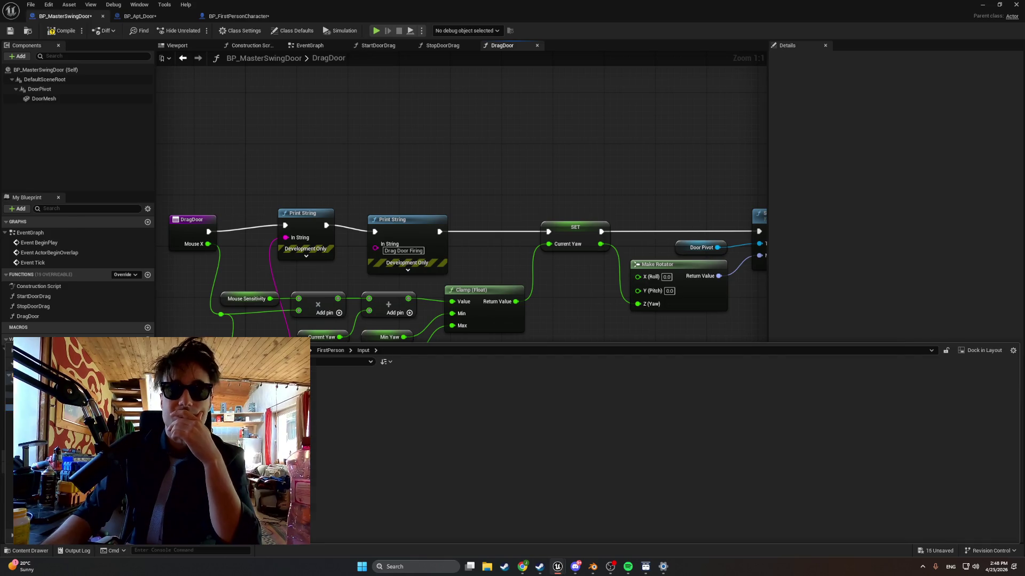
{"action": "double_click", "coordinate": [224, 395]}
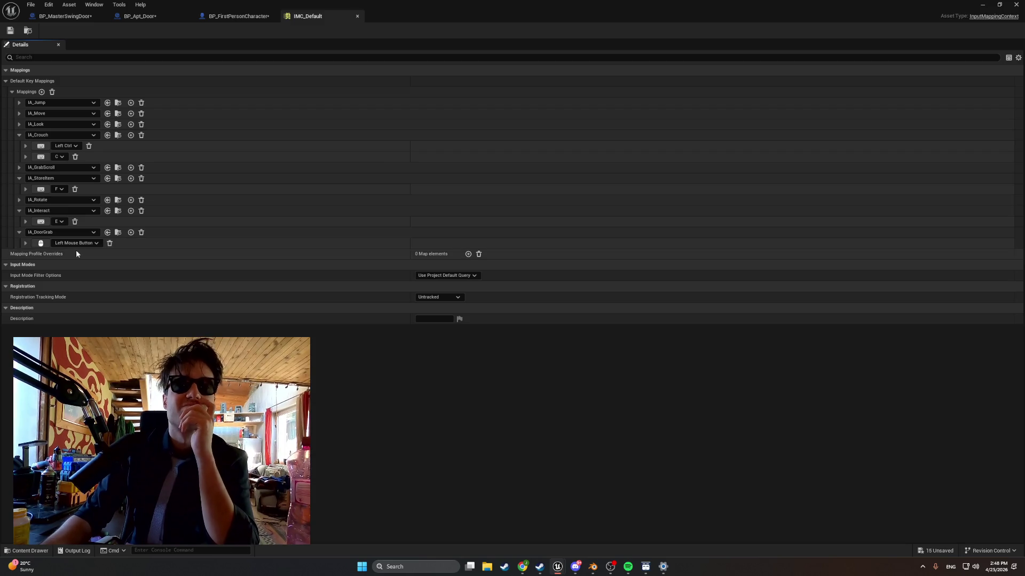
Expand IA_DoorGrab's Left Mouse Button mapping, then switch over to the Steam library
{"action": "left_click", "coordinate": [24, 243]}
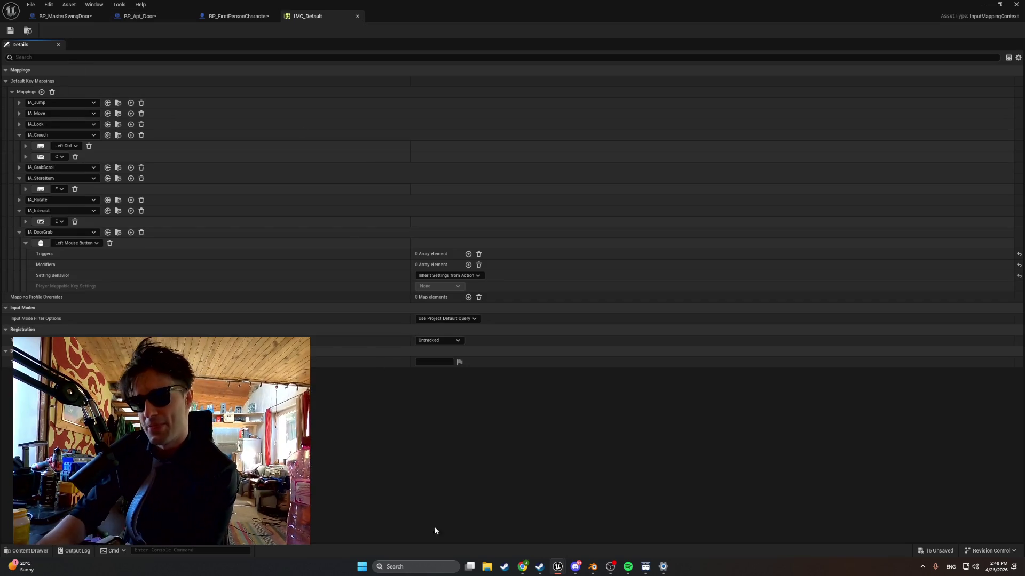
{"action": "left_click", "coordinate": [504, 567]}
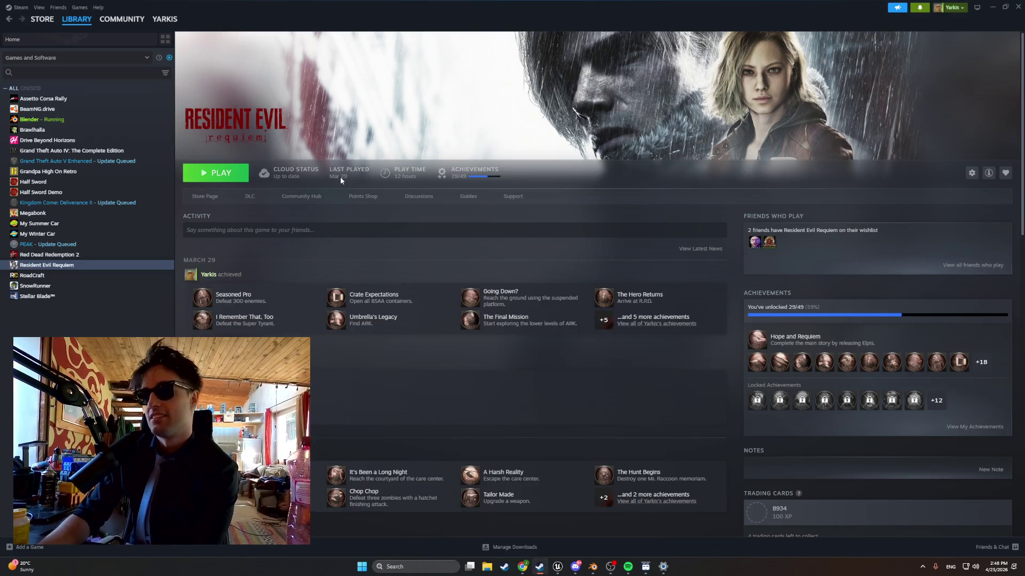
Open Megabonk's page in the Steam library and un-maximize the Steam window
{"action": "mouse_move", "coordinate": [315, 179]}
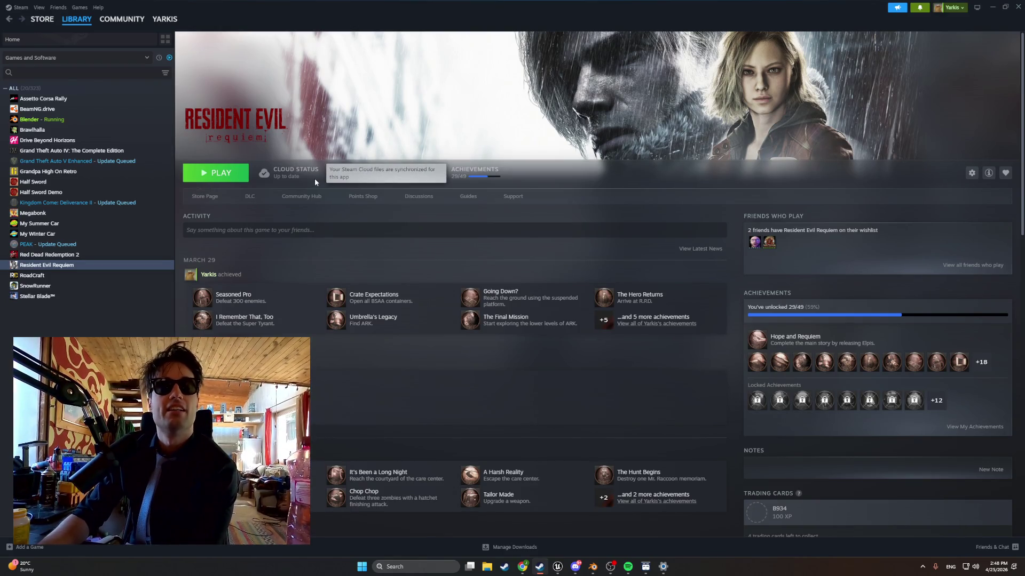
{"action": "left_click", "coordinate": [60, 214]}
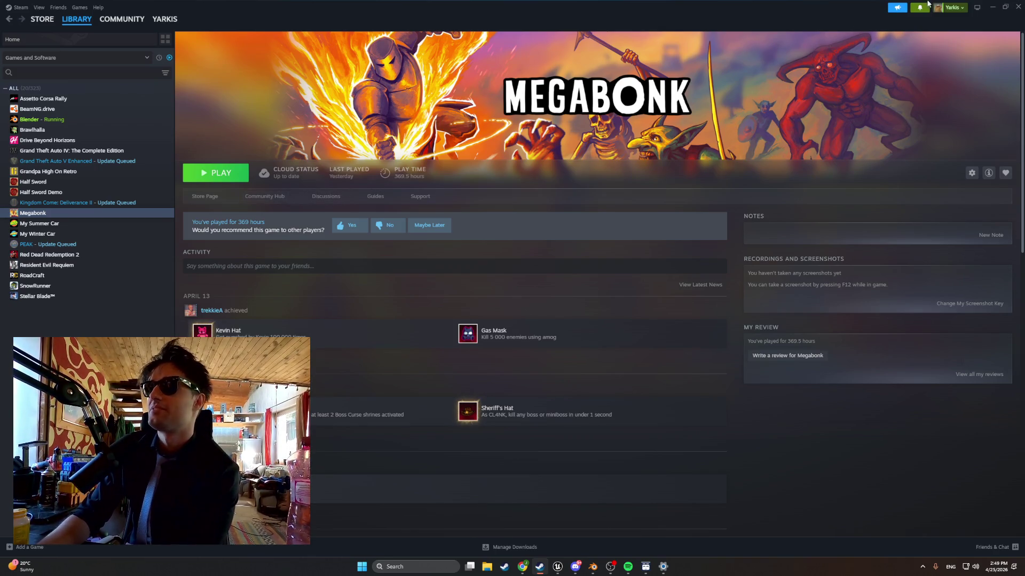
{"action": "double_click", "coordinate": [990, 8]}
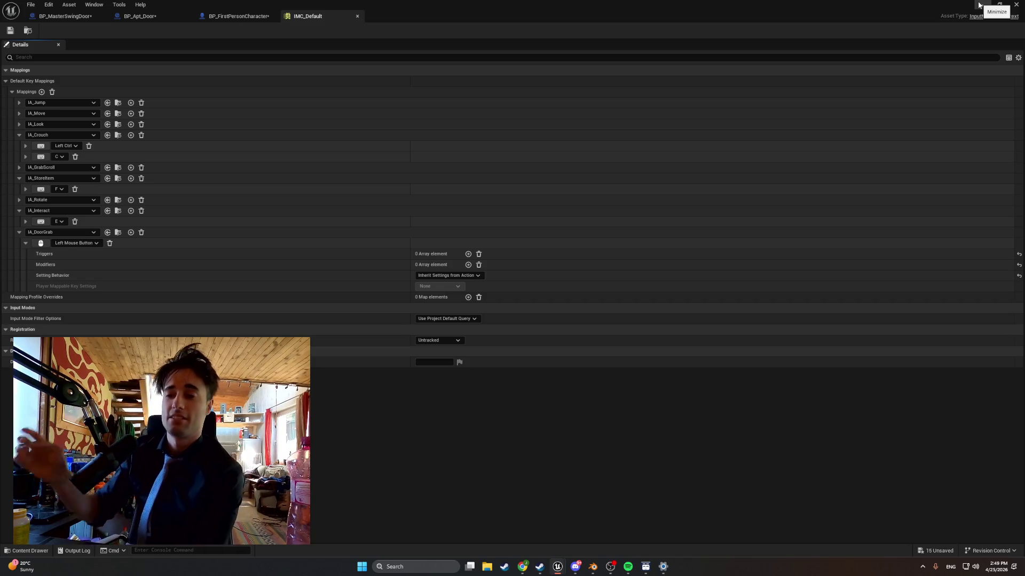
Minimize and restore the IMC_Default window, then compile BP_FirstPersonCharacter
{"action": "left_click", "coordinate": [983, 5]}
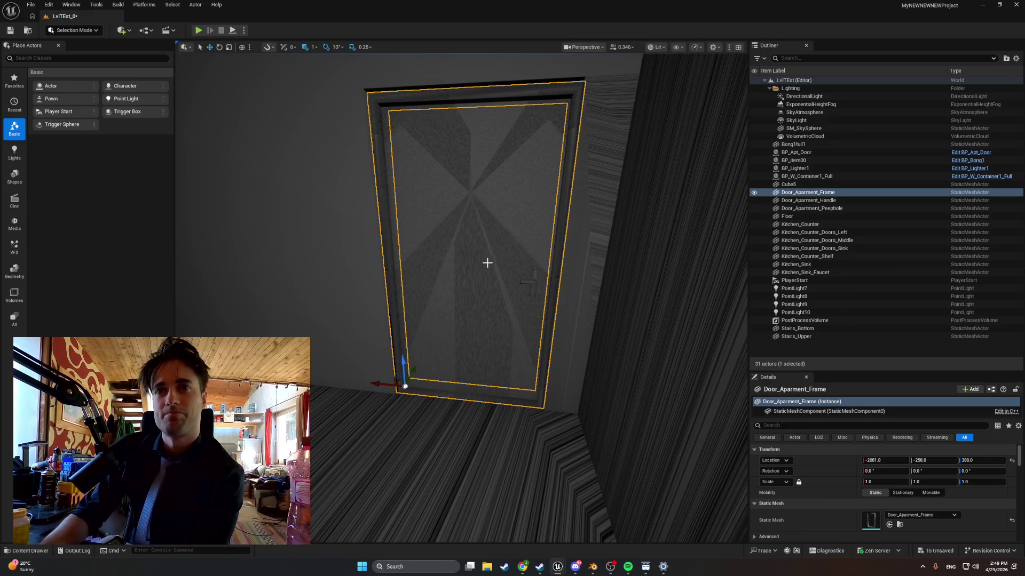
{"action": "mouse_move", "coordinate": [557, 567]}
{"action": "left_click", "coordinate": [576, 539]}
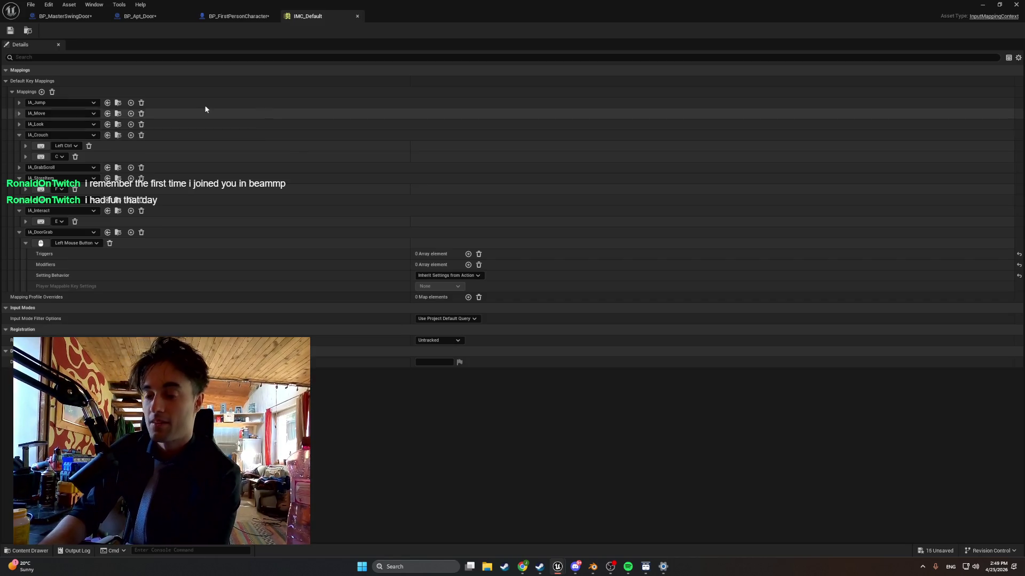
{"action": "left_click", "coordinate": [239, 16]}
{"action": "left_click", "coordinate": [60, 31]}
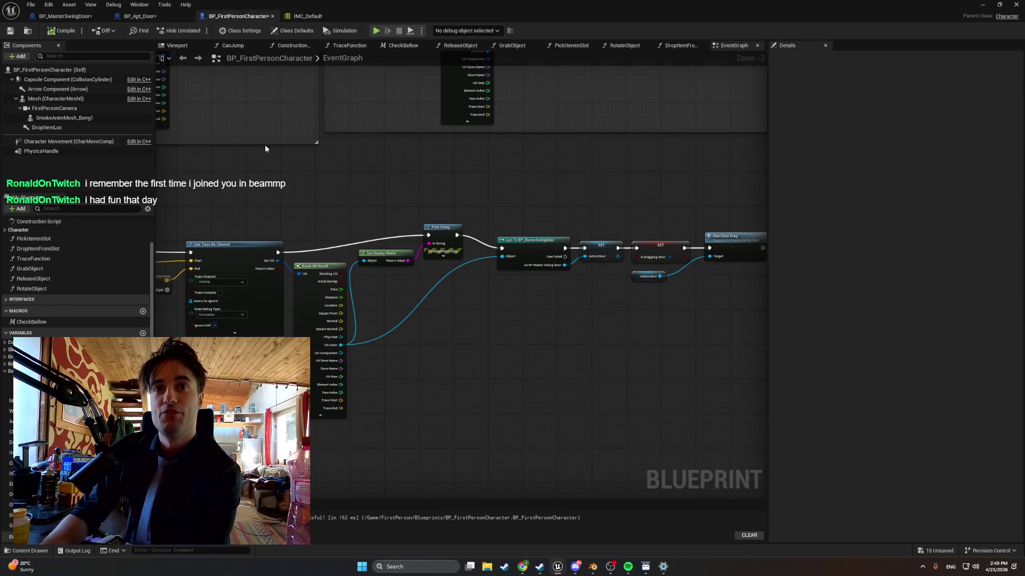
Look over the EventGraph, briefly Alt+Tab to Steam and back, then close the blueprint editor
{"action": "scroll", "coordinate": [325, 178], "scroll_direction": "down", "scroll_amount": 1}
{"action": "mouse_move", "coordinate": [273, 177]}
{"action": "left_mouse_down"}
{"action": "mouse_move", "coordinate": [421, 192]}
{"action": "mouse_move", "coordinate": [403, 190]}
{"action": "left_mouse_up"}
{"action": "scroll", "coordinate": [398, 190], "scroll_direction": "down", "scroll_amount": 1}
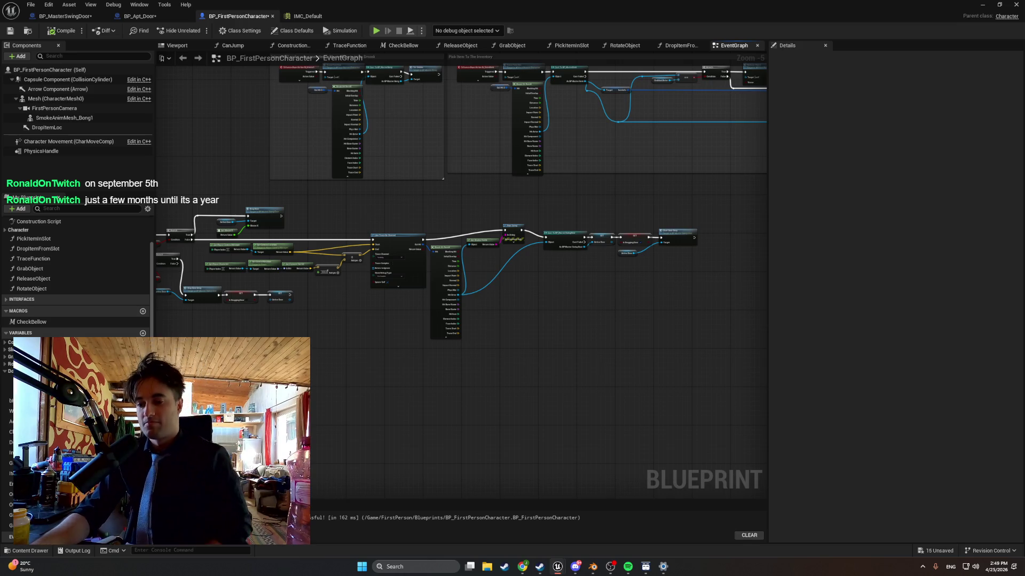
{"action": "key", "text": "alt+Tab"}
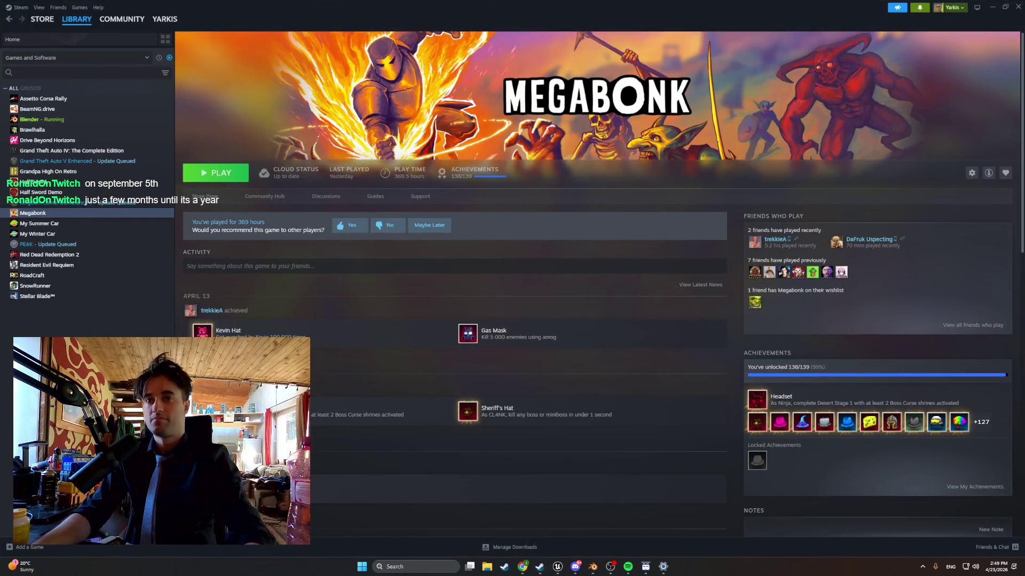
{"action": "key", "text": "alt+Tab"}
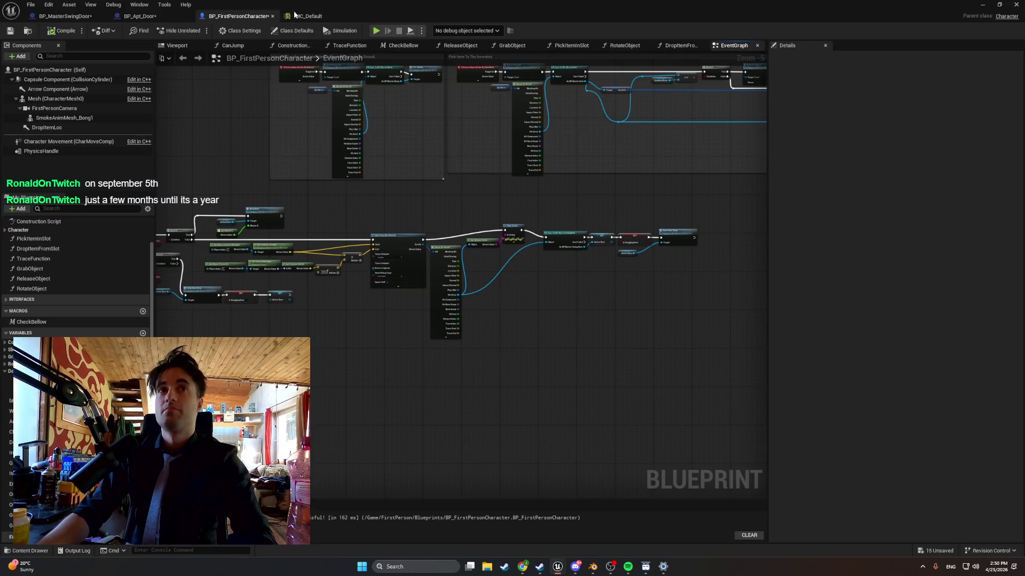
{"action": "left_click", "coordinate": [1016, 5]}
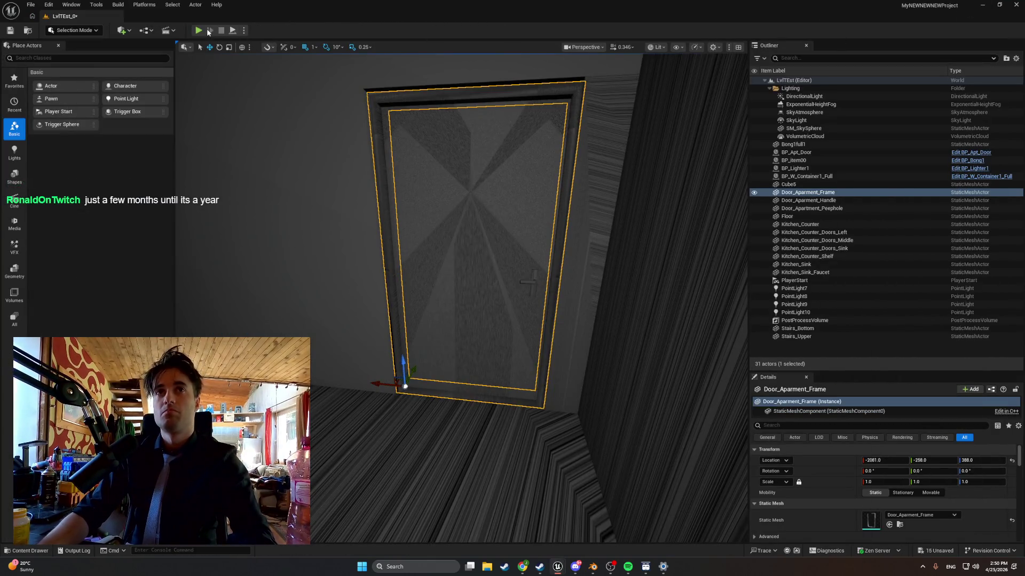
Play LvlTEst in the editor and snip a screenshot of the apartment door test
{"action": "left_click", "coordinate": [198, 30]}
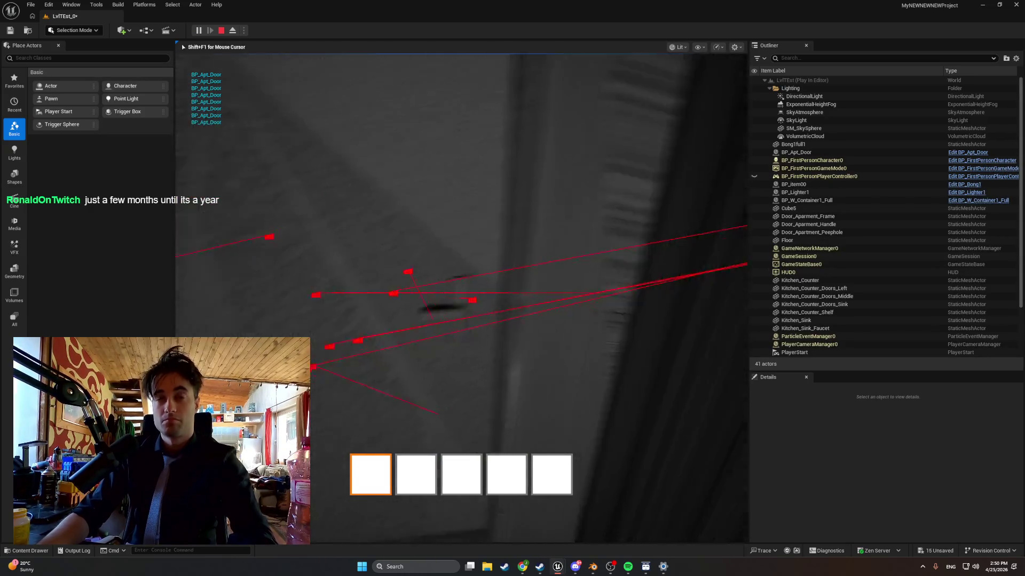
{"action": "key", "text": "super+shift+s"}
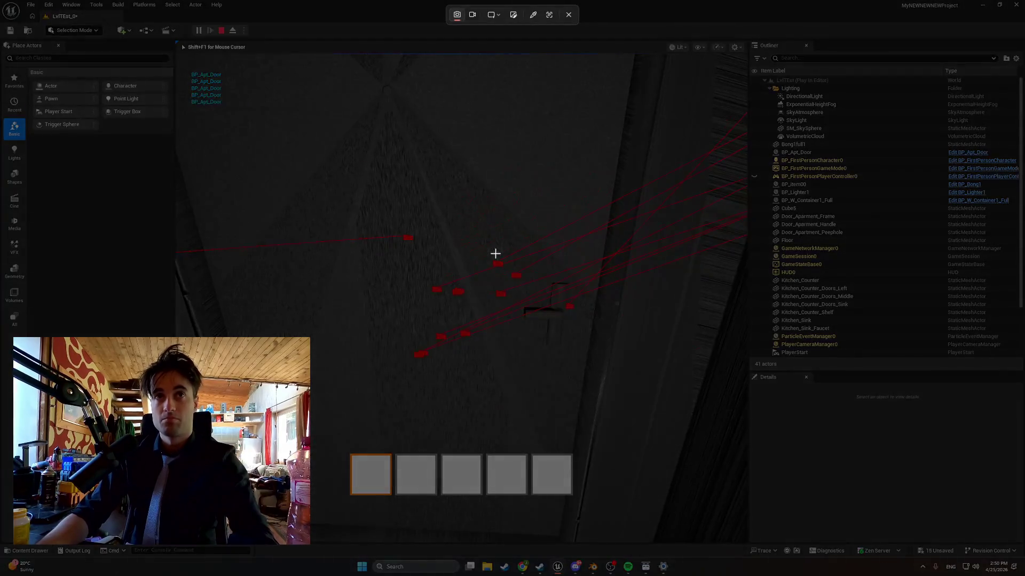
{"action": "left_click_drag", "start_coordinate": [591, 385], "coordinate": [172, 50]}
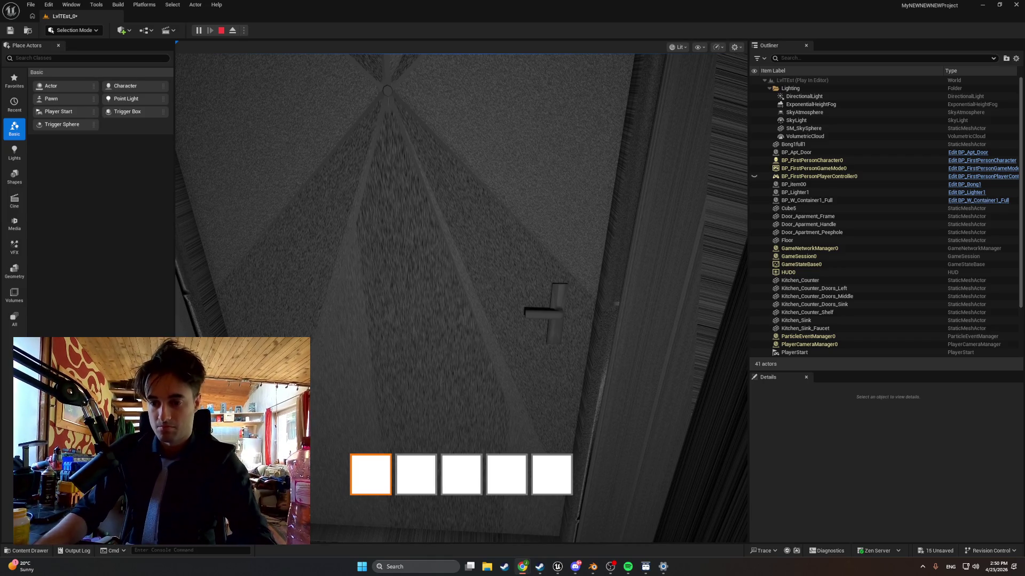
Stop the play session and return to BP_MasterSwingDoor's DragDoor function graph
{"action": "mouse_move", "coordinate": [558, 567]}
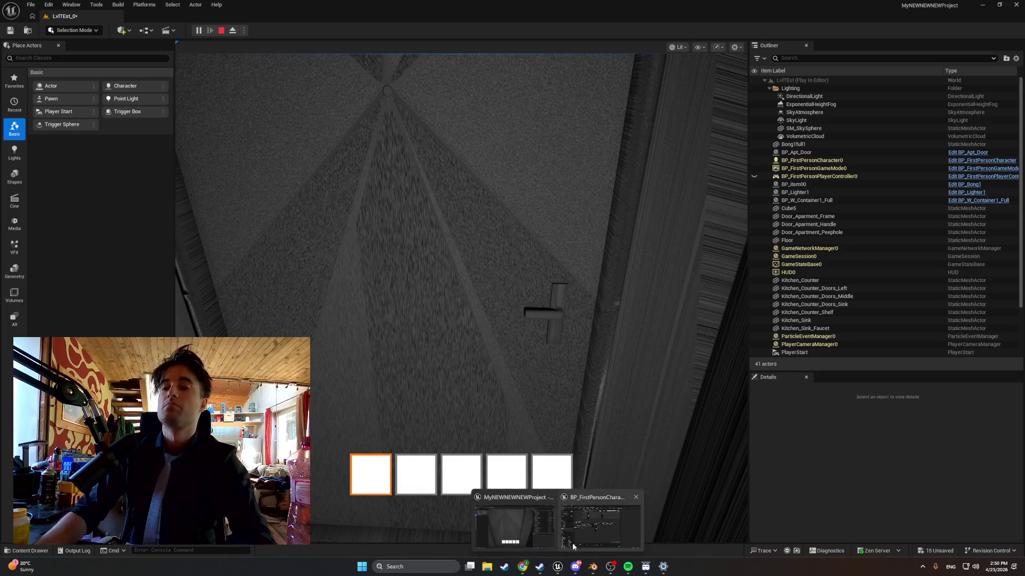
{"action": "left_click", "coordinate": [577, 531]}
{"action": "left_click", "coordinate": [399, 31]}
{"action": "left_click", "coordinate": [162, 14]}
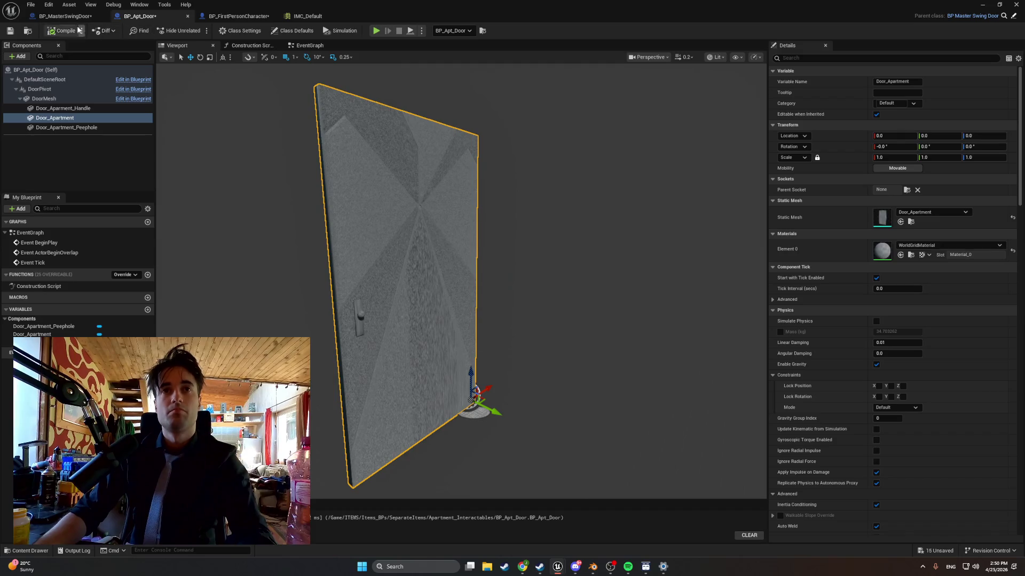
{"action": "left_click", "coordinate": [64, 16]}
Rearrange the Print String, reroute, DragDoor and conversion nodes, then capture the graph
{"action": "mouse_move", "coordinate": [362, 156]}
{"action": "left_mouse_down"}
{"action": "mouse_move", "coordinate": [382, 165]}
{"action": "mouse_move", "coordinate": [369, 173]}
{"action": "left_mouse_up"}
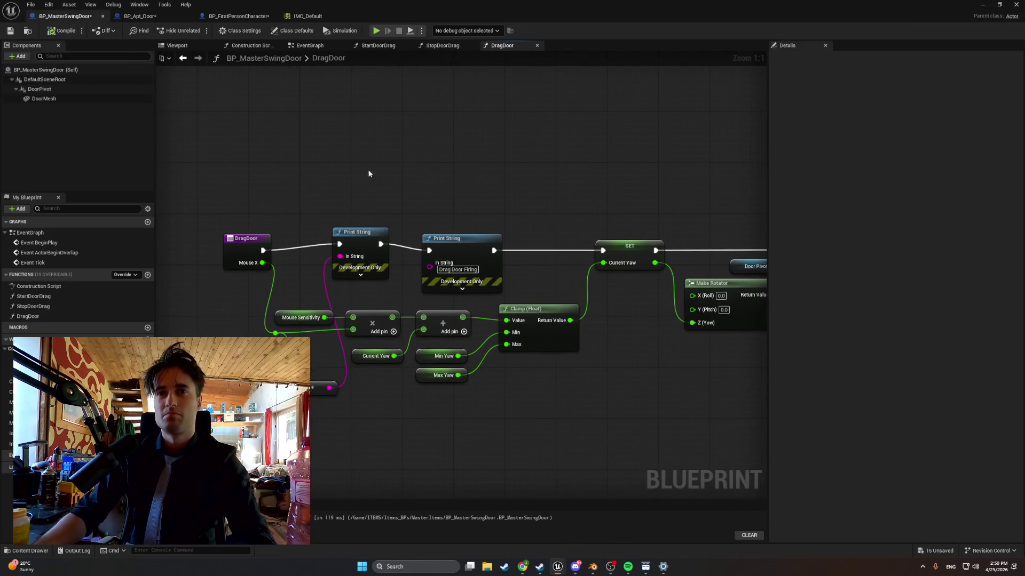
{"action": "left_click_drag", "start_coordinate": [360, 233], "coordinate": [366, 242]}
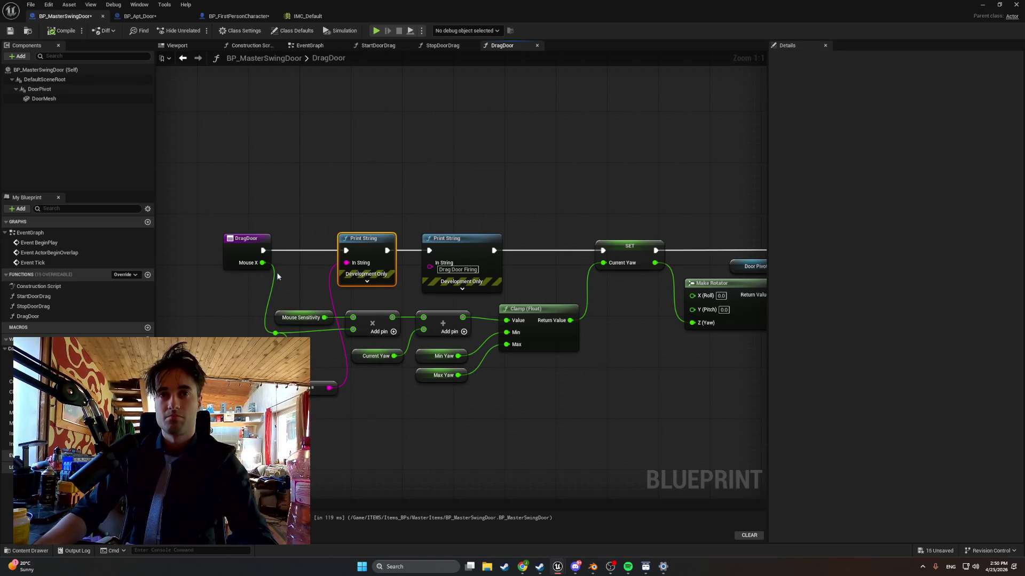
{"action": "left_click_drag", "start_coordinate": [305, 385], "coordinate": [305, 277]}
{"action": "left_click_drag", "start_coordinate": [255, 238], "coordinate": [215, 238]}
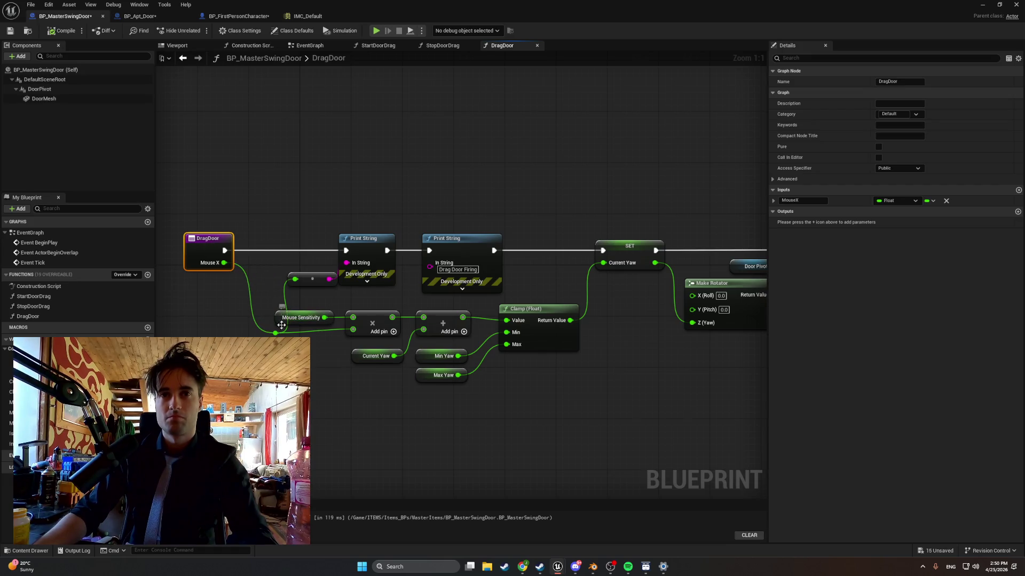
{"action": "left_click_drag", "start_coordinate": [276, 332], "coordinate": [238, 338]}
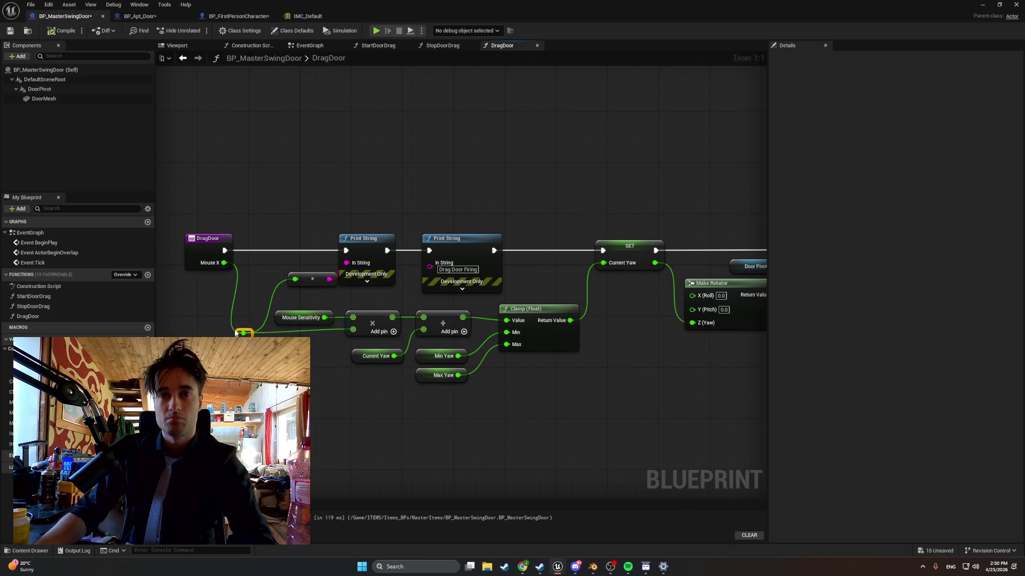
{"action": "left_click_drag", "start_coordinate": [312, 279], "coordinate": [293, 279]}
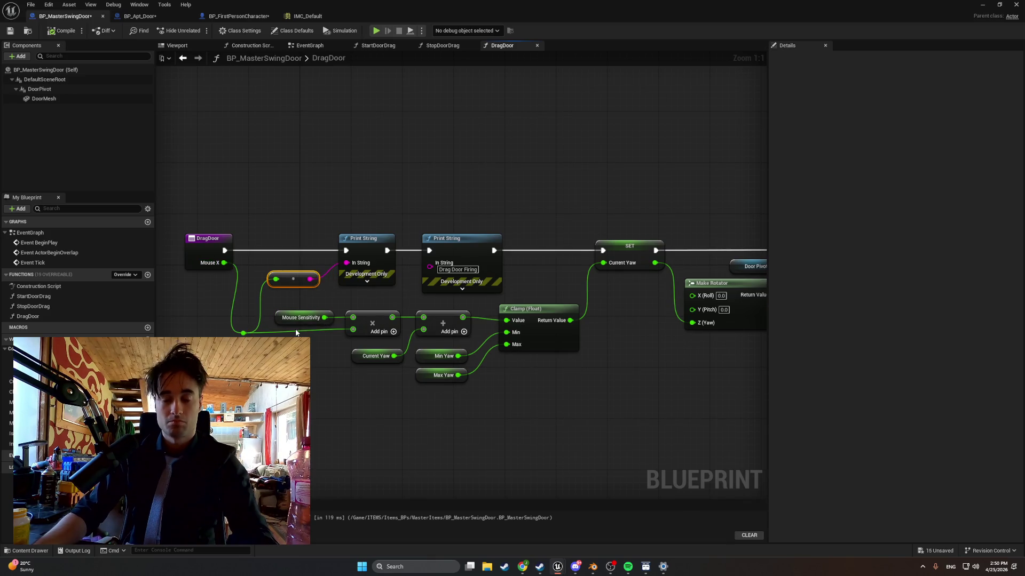
{"action": "key", "text": "super+shift+s"}
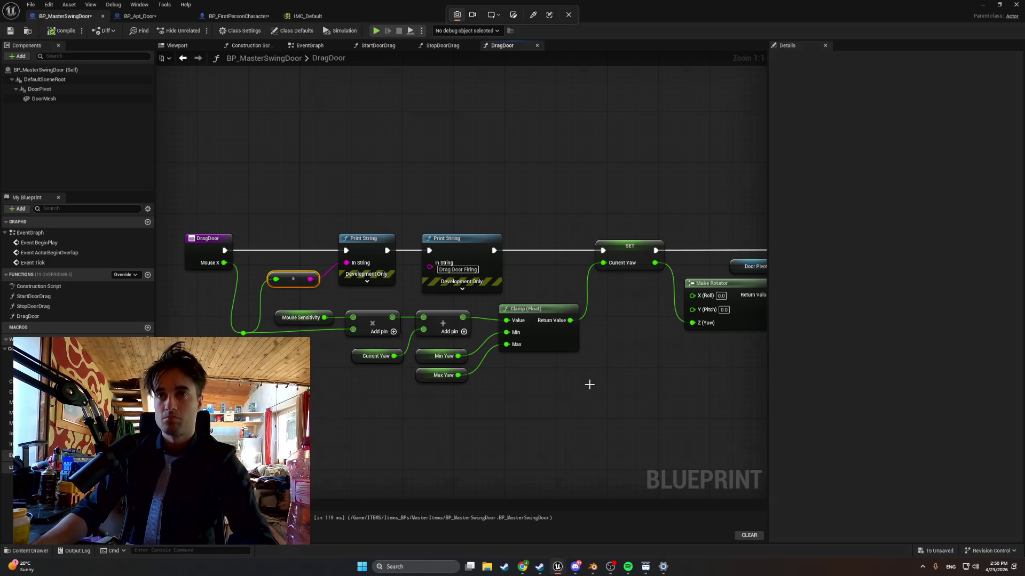
{"action": "mouse_move", "coordinate": [555, 423]}
{"action": "left_mouse_down"}
{"action": "mouse_move", "coordinate": [540, 382]}
{"action": "mouse_move", "coordinate": [178, 184]}
{"action": "left_mouse_up"}
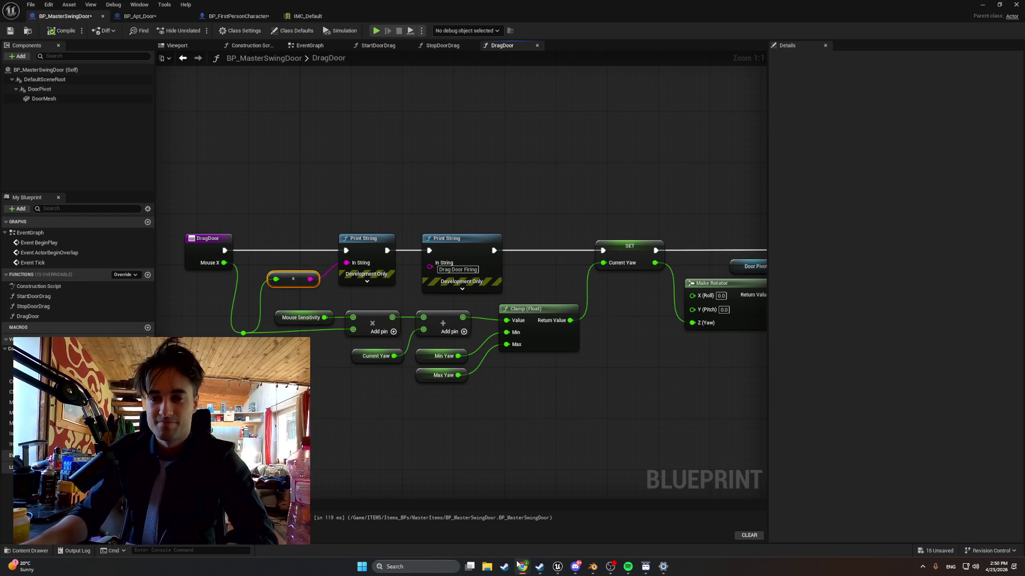
Inspect the CurrentYaw variable, then return to BP_FirstPersonCharacter's event graph
{"action": "mouse_move", "coordinate": [518, 564]}
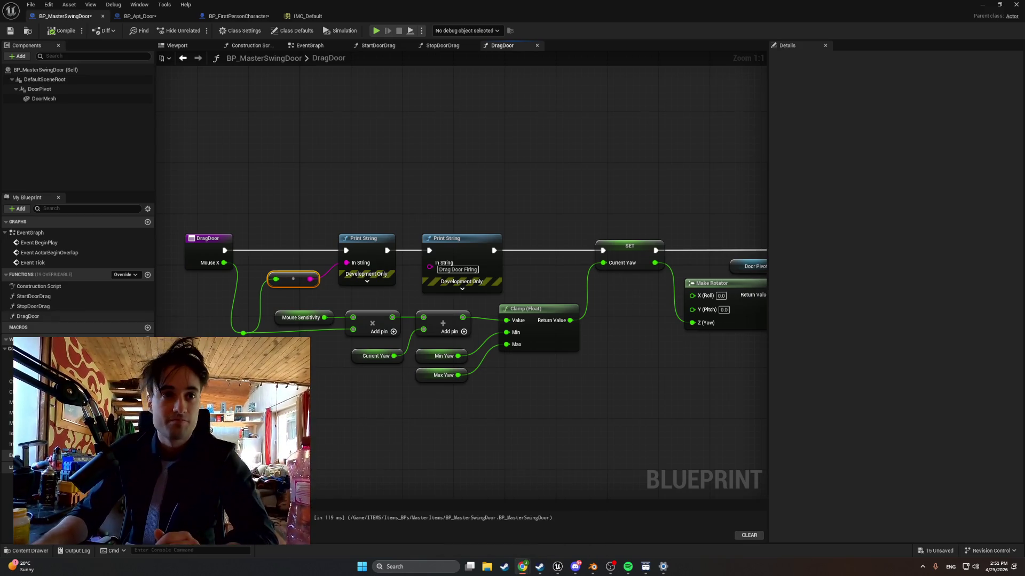
{"action": "left_click", "coordinate": [11, 381]}
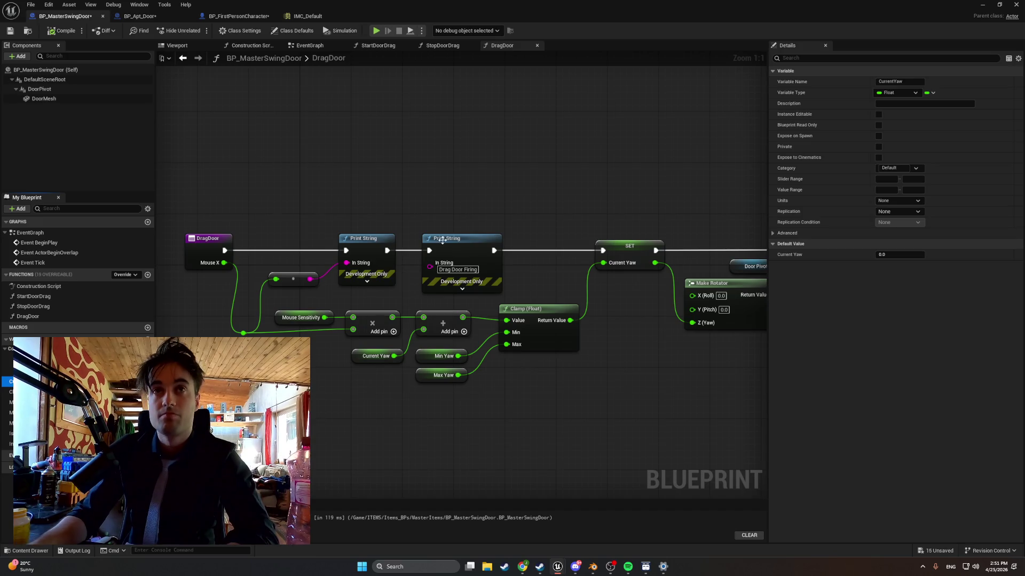
{"action": "left_click", "coordinate": [238, 16]}
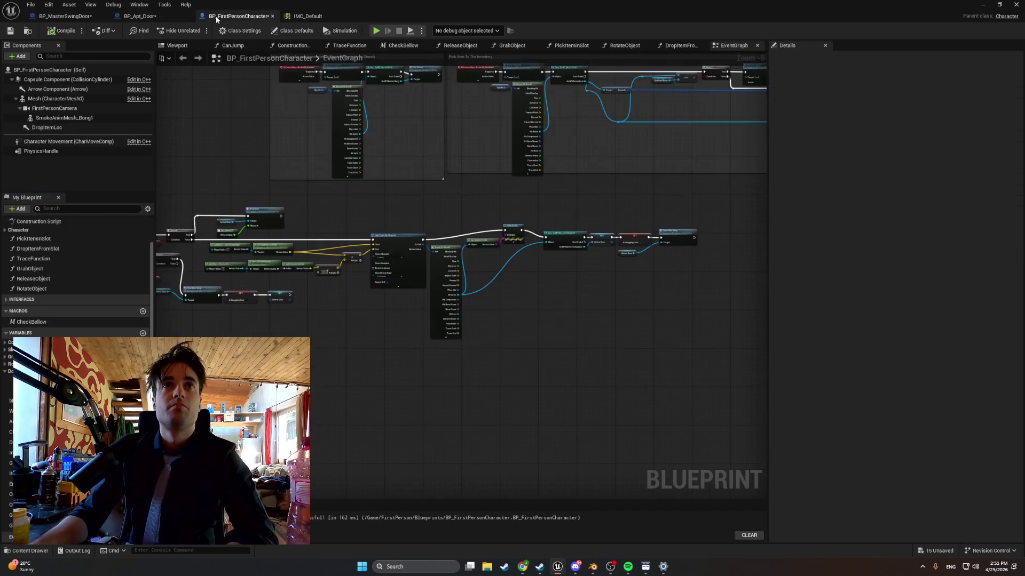
Move Active Door beside Start Door Drag and add a Print String reading 'Door Drag Started'
{"action": "mouse_move", "coordinate": [632, 227]}
{"action": "left_mouse_down"}
{"action": "mouse_move", "coordinate": [558, 210]}
{"action": "mouse_move", "coordinate": [423, 213]}
{"action": "mouse_move", "coordinate": [425, 201]}
{"action": "mouse_move", "coordinate": [545, 210]}
{"action": "left_mouse_up"}
{"action": "left_click_drag", "start_coordinate": [343, 256], "coordinate": [464, 256]}
{"action": "left_click", "coordinate": [434, 196]}
{"action": "right_click", "coordinate": [434, 199]}
{"action": "type", "text": "print"}
{"action": "key", "text": "Return"}
{"action": "mouse_move", "coordinate": [443, 198]}
{"action": "left_mouse_down"}
{"action": "mouse_move", "coordinate": [439, 213]}
{"action": "mouse_move", "coordinate": [406, 223]}
{"action": "mouse_move", "coordinate": [520, 228]}
{"action": "mouse_move", "coordinate": [515, 221]}
{"action": "left_mouse_up"}
{"action": "left_click", "coordinate": [419, 225]}
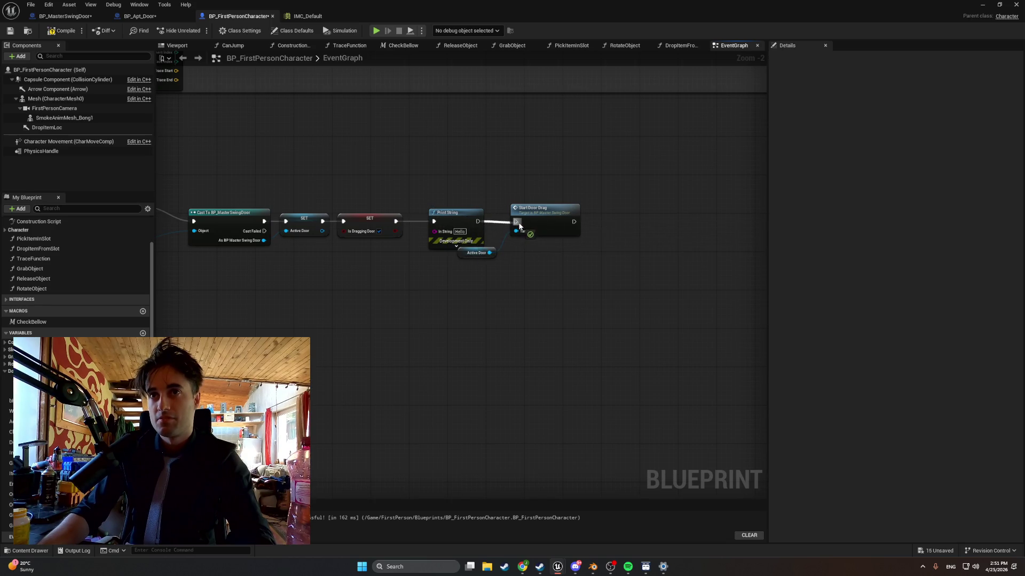
{"action": "left_click", "coordinate": [463, 232]}
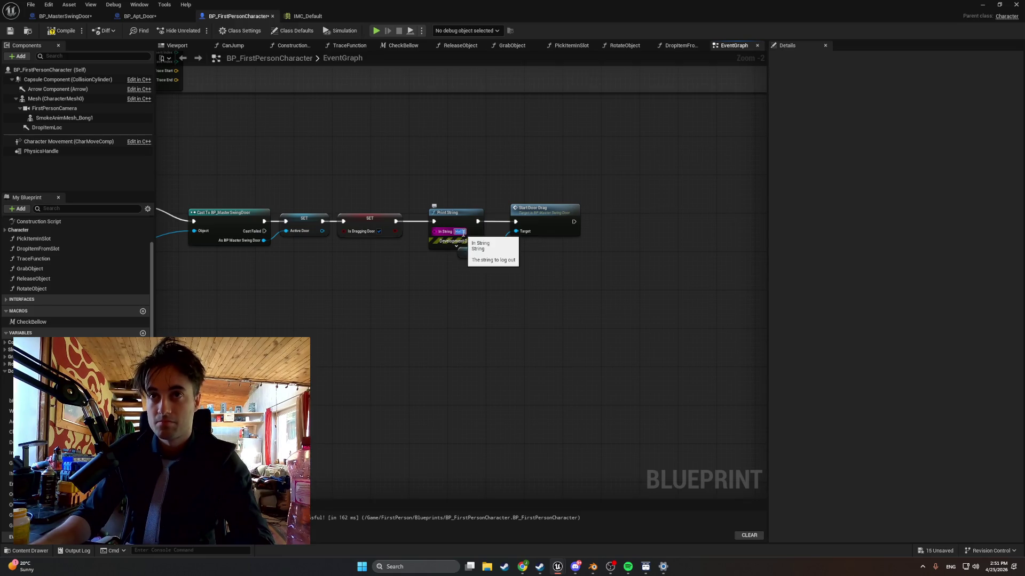
{"action": "type", "text": "Door"}
{"action": "type", "text": " Drag H"}
{"action": "type", "text": "arted"}
{"action": "key", "text": "Return"}
Line up Print String, Start Door Drag and Active Door neatly, then recompile the blueprint
{"action": "left_click", "coordinate": [462, 213]}
{"action": "left_click_drag", "start_coordinate": [462, 212], "coordinate": [457, 216]}
{"action": "left_click", "coordinate": [544, 231]}
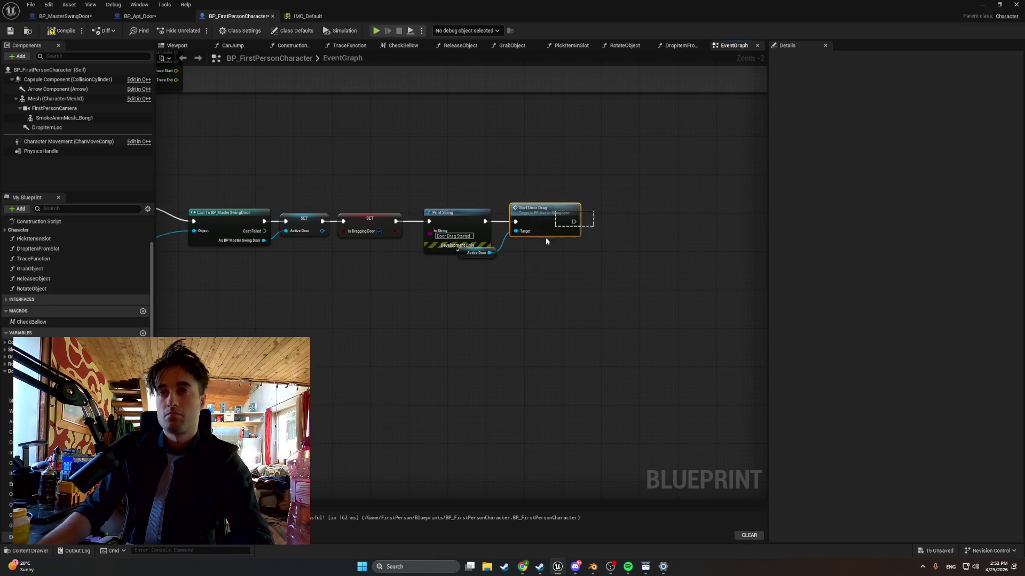
{"action": "left_click", "coordinate": [474, 258], "text": "shift"}
{"action": "left_click_drag", "start_coordinate": [528, 213], "coordinate": [560, 212]}
{"action": "left_click", "coordinate": [496, 256]}
{"action": "left_click_drag", "start_coordinate": [495, 256], "coordinate": [494, 274]}
{"action": "left_click_drag", "start_coordinate": [536, 216], "coordinate": [496, 216]}
{"action": "left_click_drag", "start_coordinate": [497, 268], "coordinate": [463, 268]}
{"action": "left_click", "coordinate": [62, 30]}
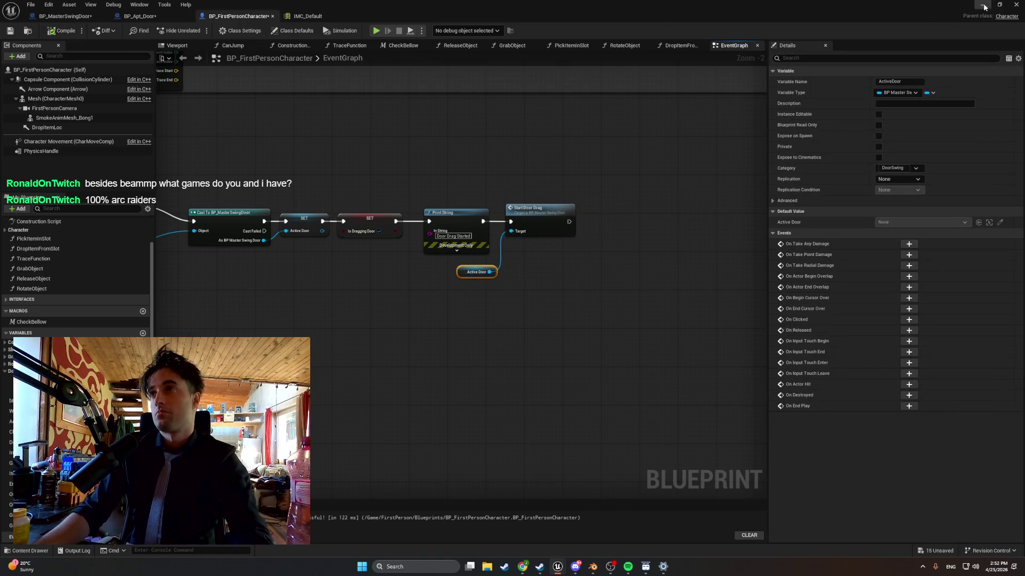
{"action": "key", "text": "alt+p"}
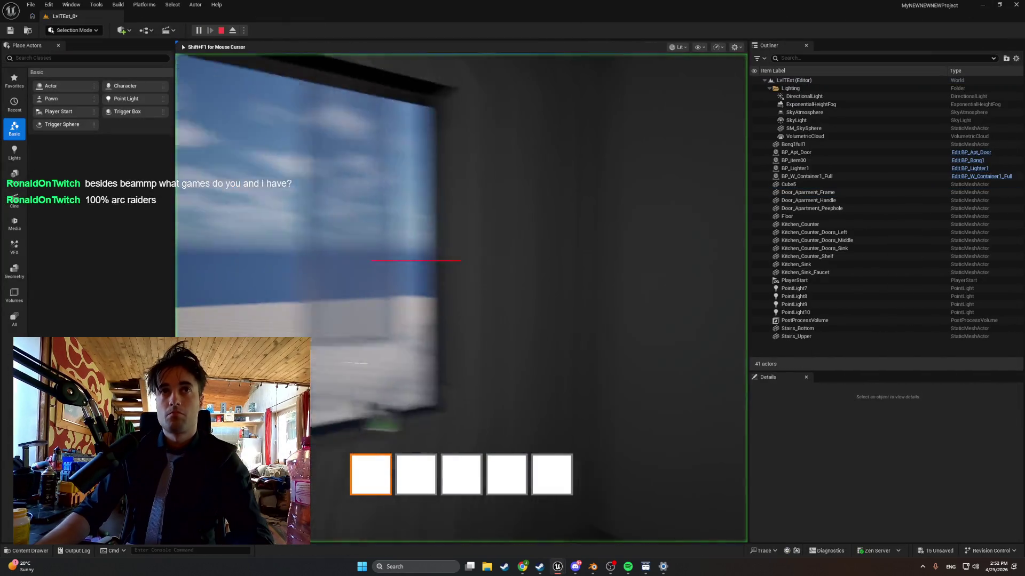
{"action": "left_click", "coordinate": [461, 298]}
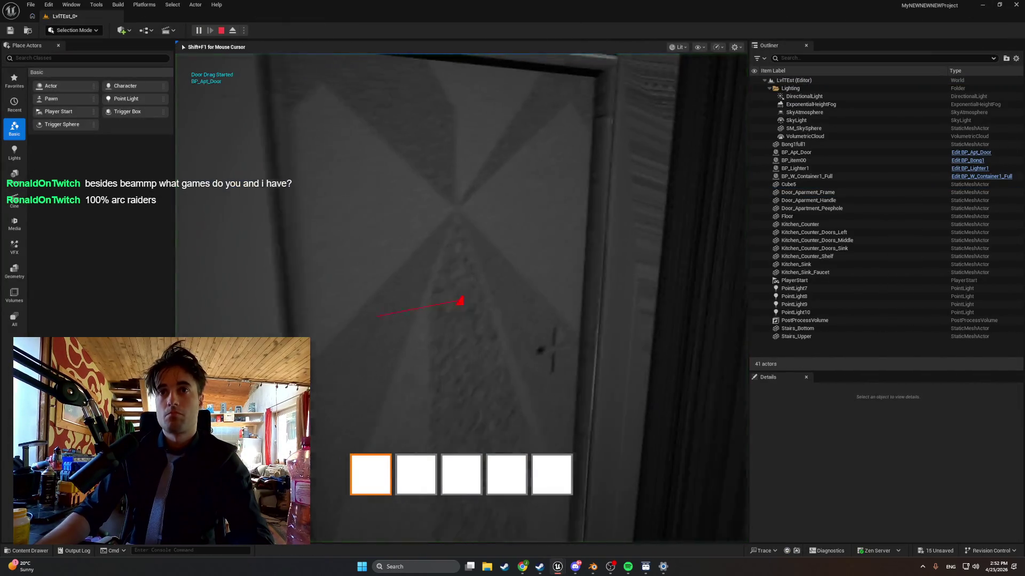
{"action": "left_click", "coordinate": [461, 298]}
{"action": "left_click", "coordinate": [462, 298]}
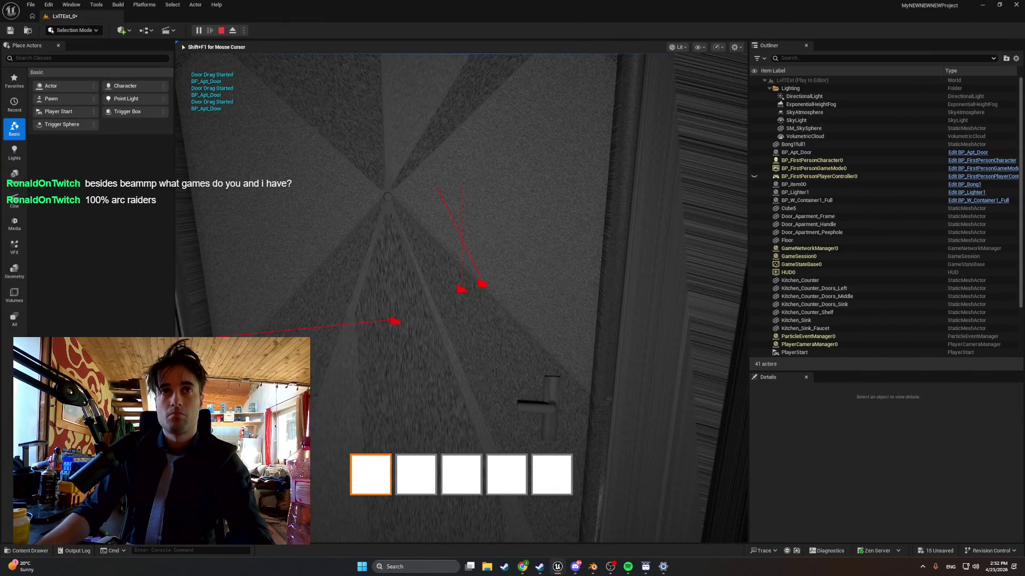
{"action": "key", "text": "super+shift+s"}
{"action": "mouse_move", "coordinate": [591, 395]}
{"action": "left_mouse_down"}
{"action": "mouse_move", "coordinate": [209, 64]}
{"action": "mouse_move", "coordinate": [178, 56]}
{"action": "left_mouse_up"}
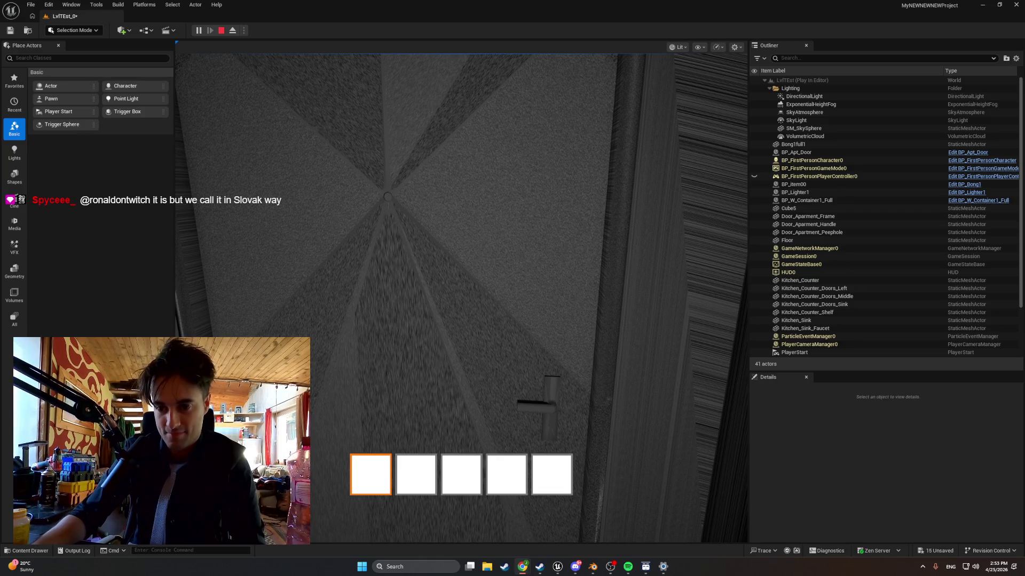
{"action": "key", "text": "Escape"}
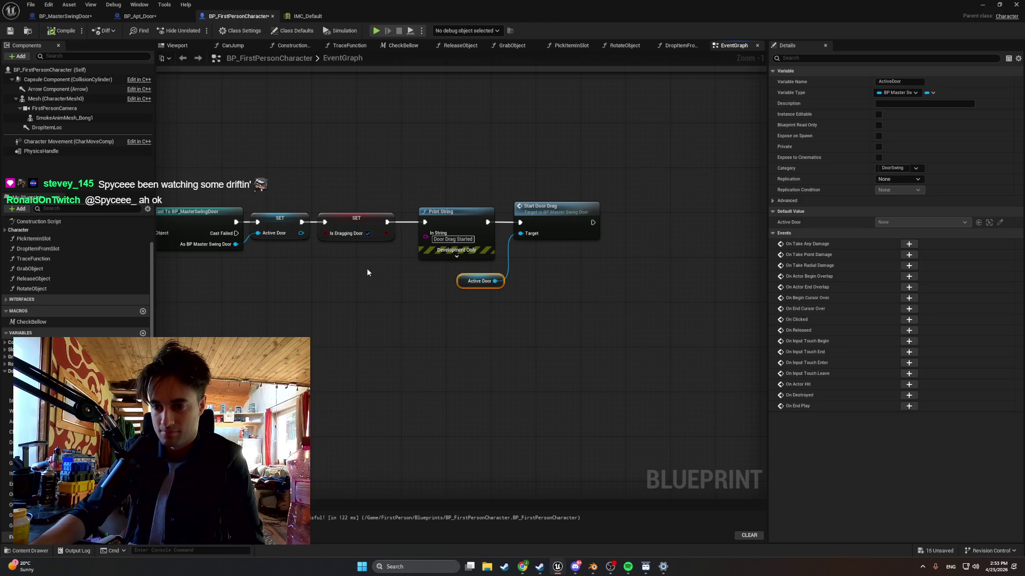
Add a new Print String node above the wire leading into Drag Door
{"action": "scroll", "coordinate": [367, 273], "scroll_direction": "down", "scroll_amount": 4}
{"action": "scroll", "coordinate": [325, 328], "scroll_direction": "up", "scroll_amount": 4}
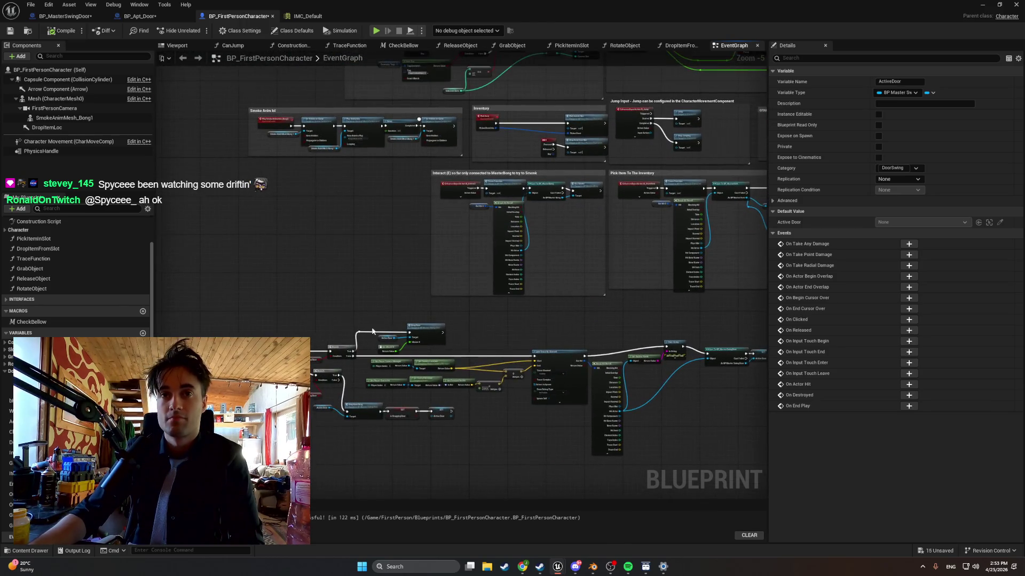
{"action": "mouse_move", "coordinate": [324, 330]}
{"action": "left_mouse_down"}
{"action": "mouse_move", "coordinate": [309, 183]}
{"action": "mouse_move", "coordinate": [305, 222]}
{"action": "left_mouse_up"}
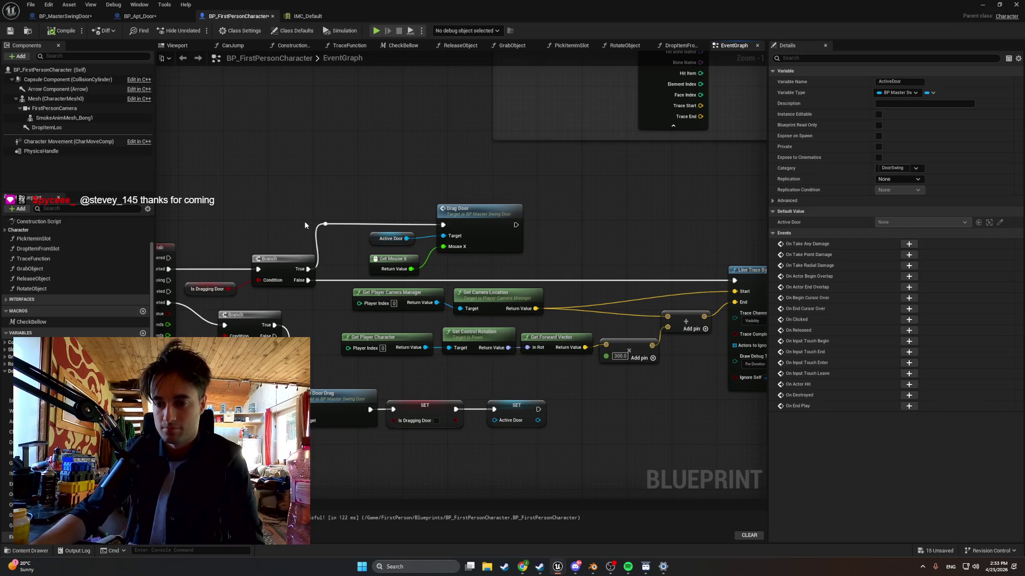
{"action": "left_click", "coordinate": [346, 191]}
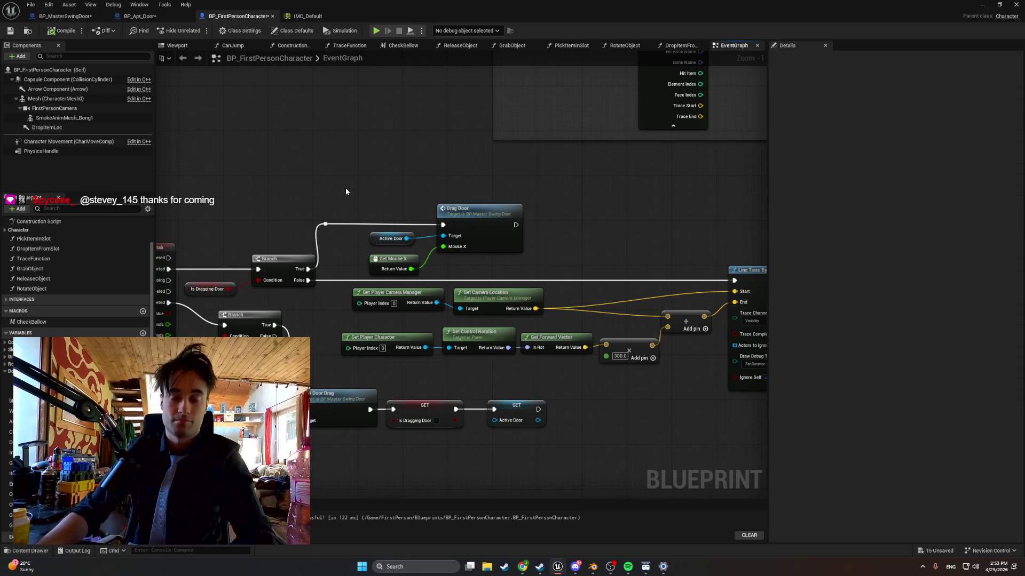
{"action": "right_click", "coordinate": [346, 191]}
{"action": "type", "text": "print"}
{"action": "key", "text": "Return"}
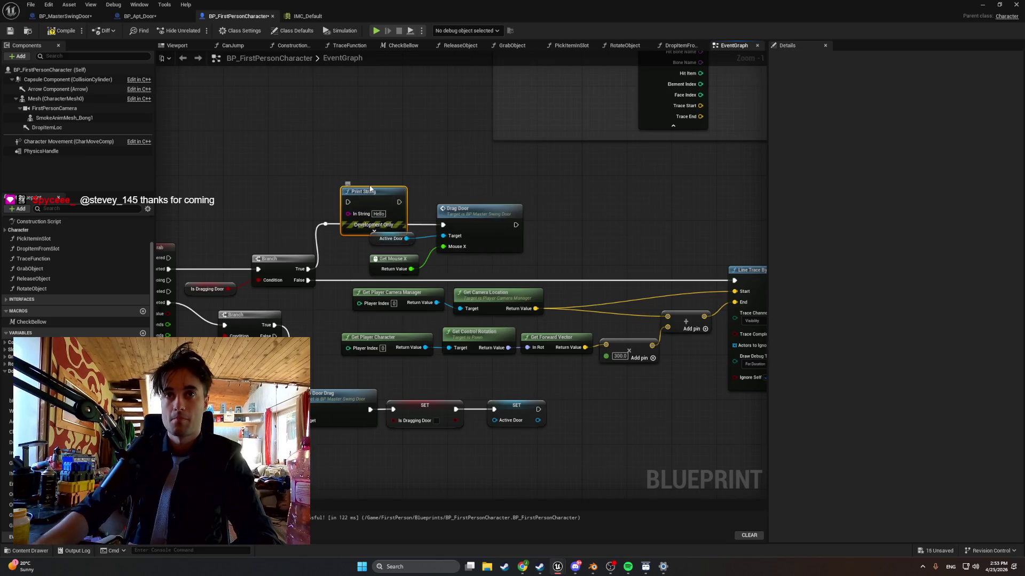
{"action": "left_click_drag", "start_coordinate": [369, 194], "coordinate": [367, 173]}
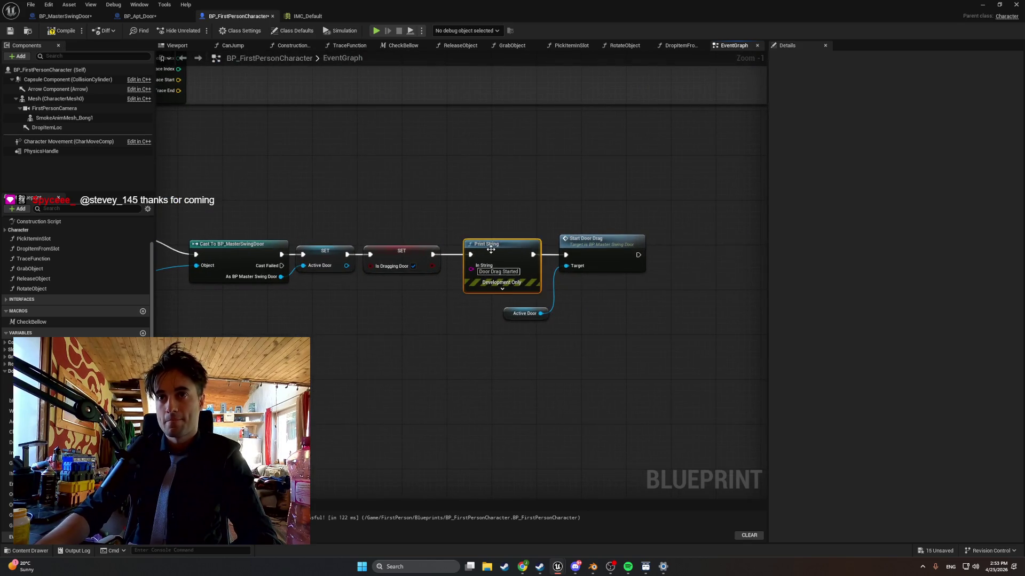
Delete the 'Door Drag Started' print, wire SET straight into Start Door Drag, and recompile
{"action": "key", "text": "Delete"}
{"action": "left_click_drag", "start_coordinate": [432, 255], "coordinate": [566, 256]}
{"action": "mouse_move", "coordinate": [645, 187]}
{"action": "left_mouse_down"}
{"action": "mouse_move", "coordinate": [497, 322]}
{"action": "mouse_move", "coordinate": [427, 314]}
{"action": "left_mouse_up"}
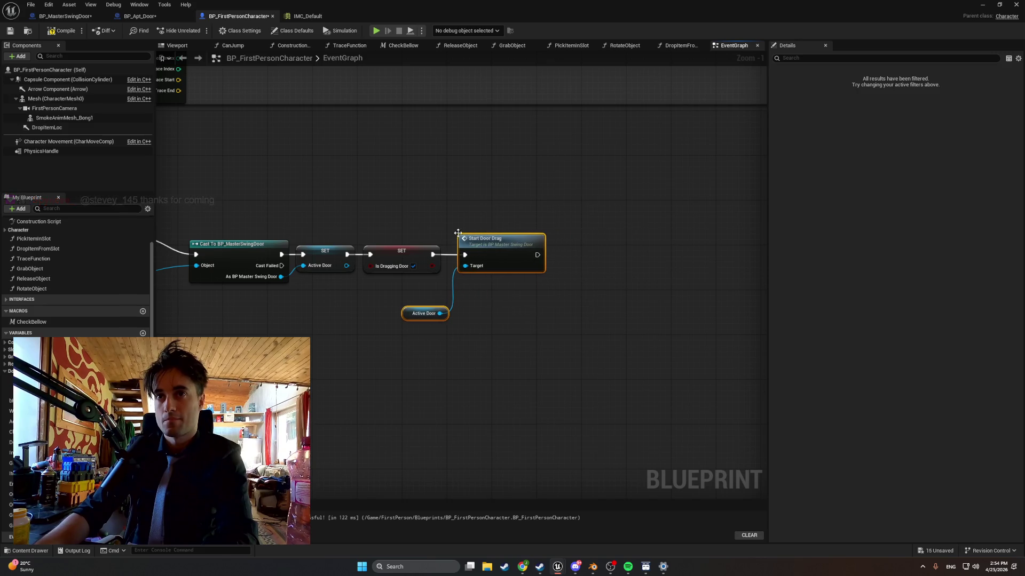
{"action": "left_click", "coordinate": [57, 37]}
Set the print to 'triggered Dragging', route the reroute knot through it into Drag Door, and recompile
{"action": "left_click", "coordinate": [420, 208]}
{"action": "type", "text": "triggered"}
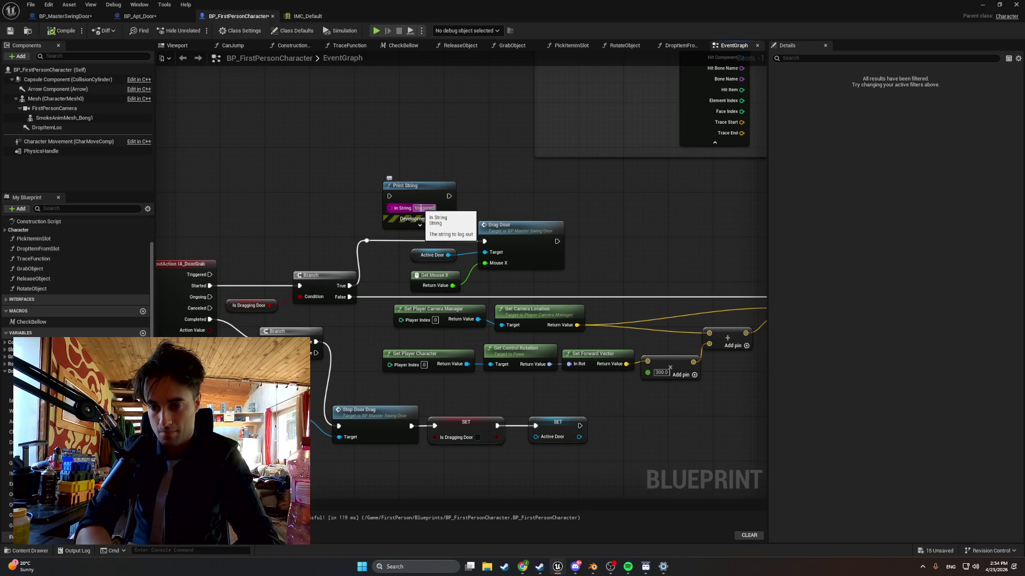
{"action": "type", "text": " Dra"}
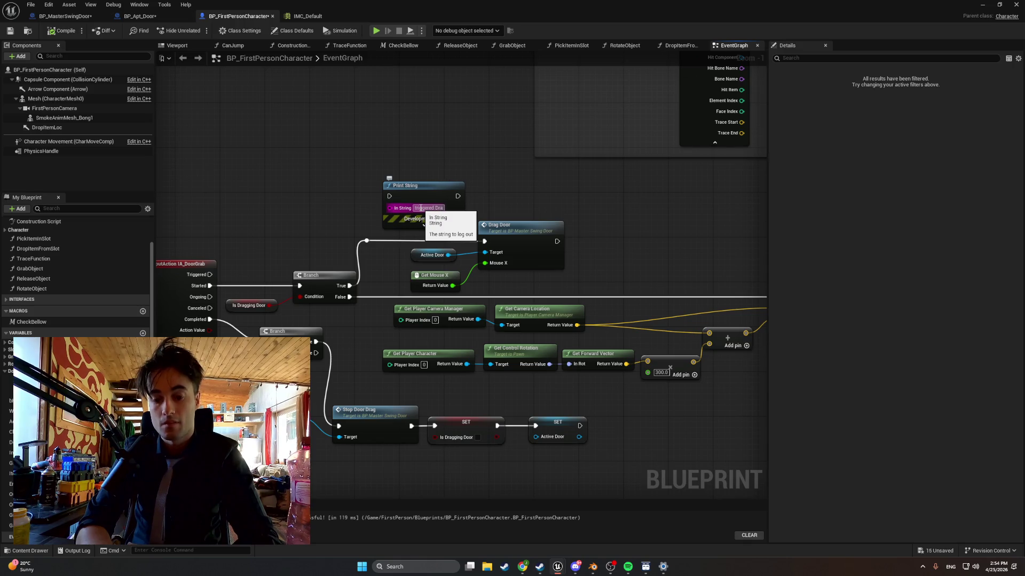
{"action": "type", "text": "gging"}
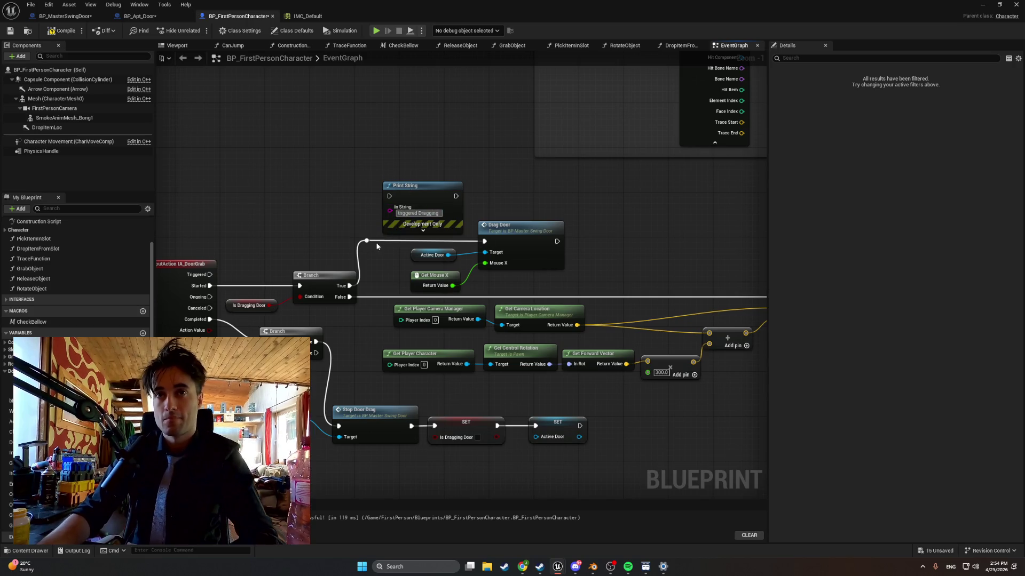
{"action": "left_click", "coordinate": [367, 240], "text": "alt"}
{"action": "left_click_drag", "start_coordinate": [368, 241], "coordinate": [389, 195]}
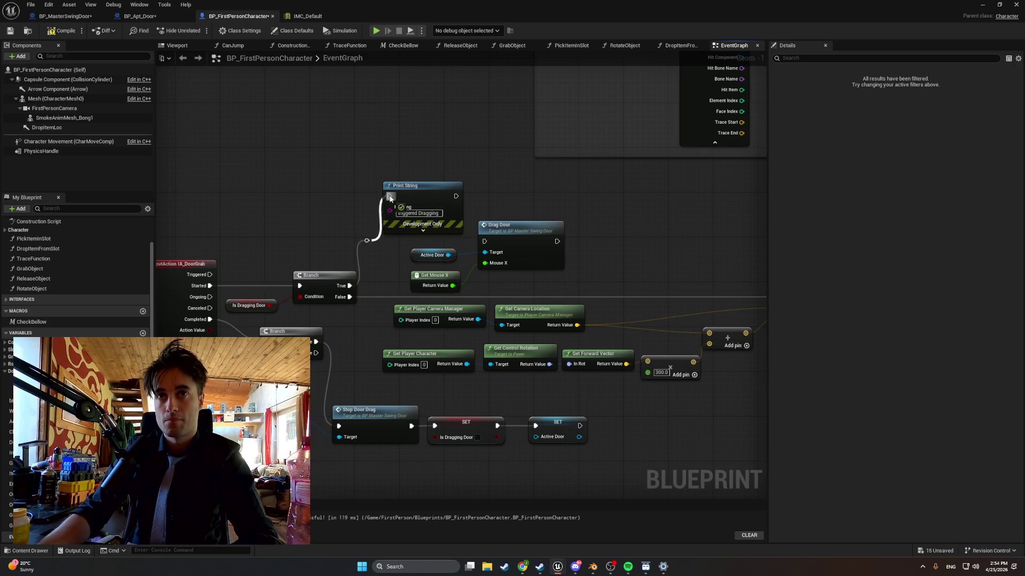
{"action": "left_click_drag", "start_coordinate": [456, 196], "coordinate": [484, 242]}
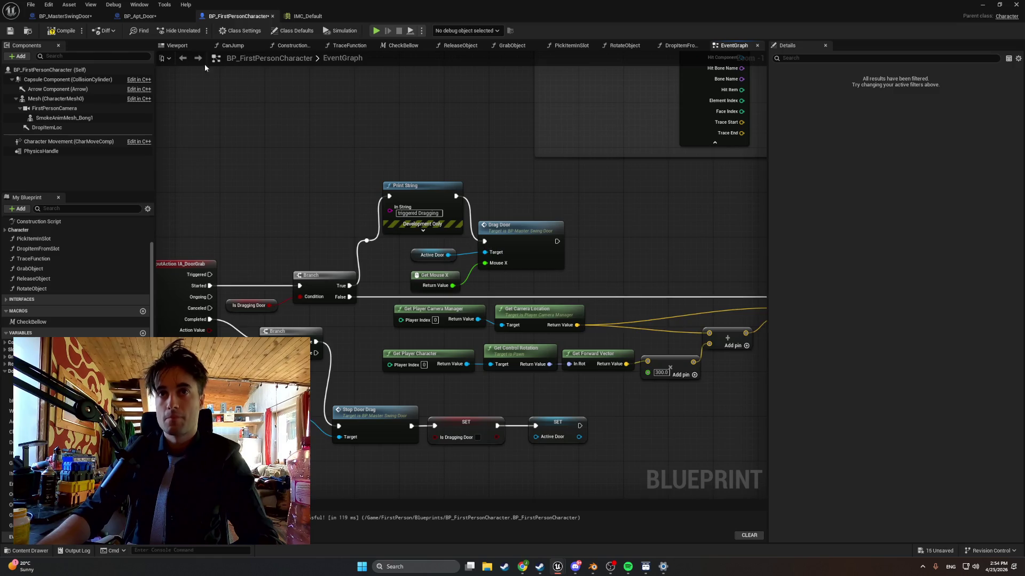
{"action": "left_click", "coordinate": [60, 31]}
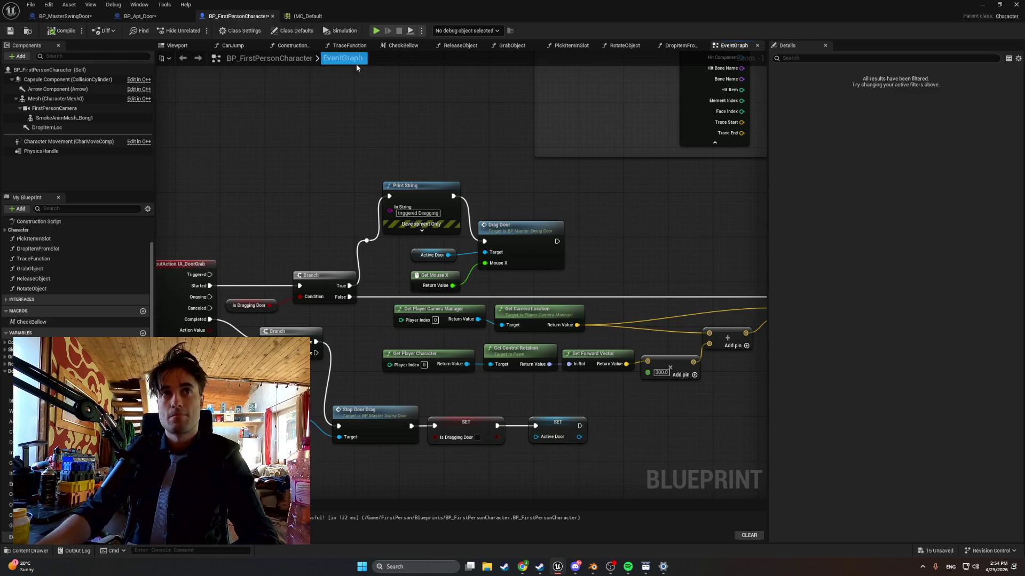
Play the level and repeatedly try grabbing and dragging the apartment door
{"action": "left_click", "coordinate": [981, 7]}
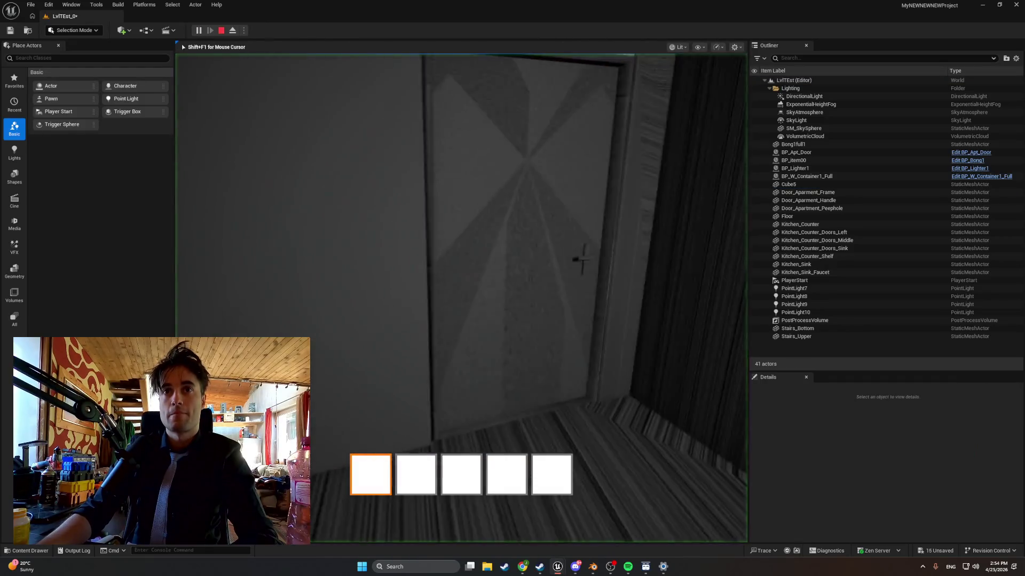
{"action": "left_click", "coordinate": [462, 297]}
{"action": "left_click", "coordinate": [461, 298]}
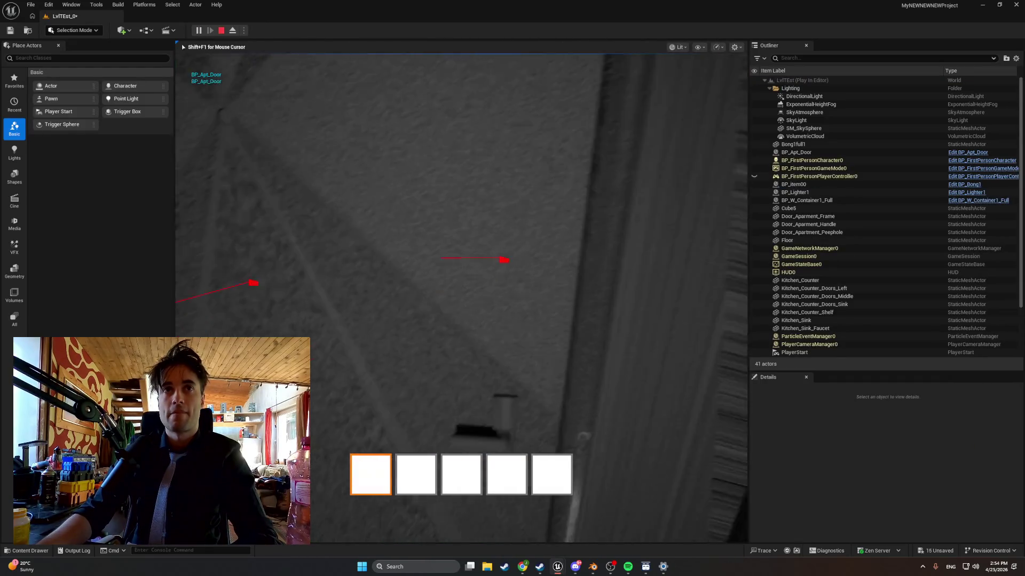
{"action": "left_click", "coordinate": [461, 298]}
{"action": "left_click", "coordinate": [462, 298]}
{"action": "left_click", "coordinate": [461, 298]}
{"action": "left_click", "coordinate": [462, 298]}
{"action": "left_click", "coordinate": [462, 298]}
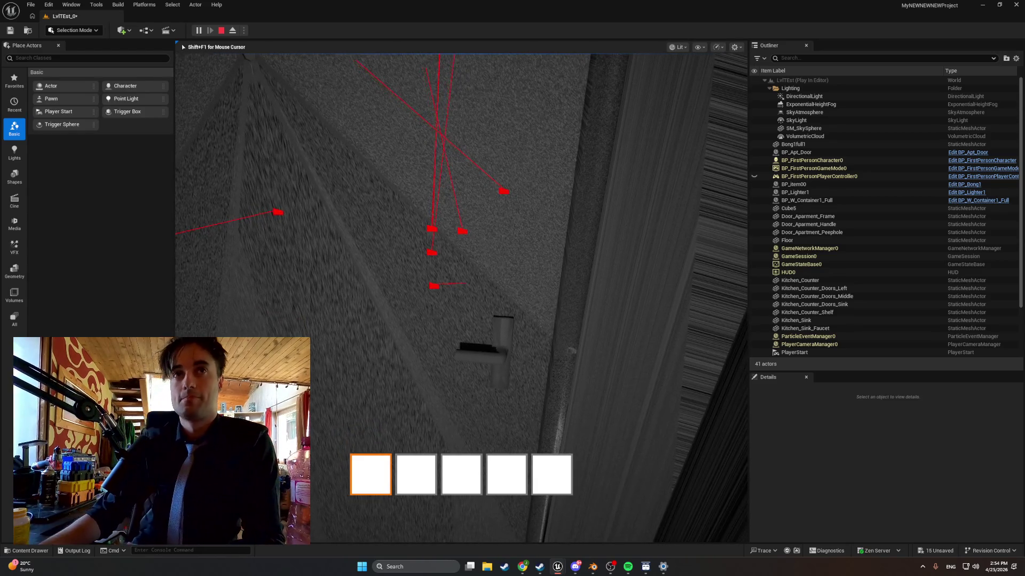
{"action": "left_click", "coordinate": [461, 298]}
{"action": "left_click", "coordinate": [462, 298]}
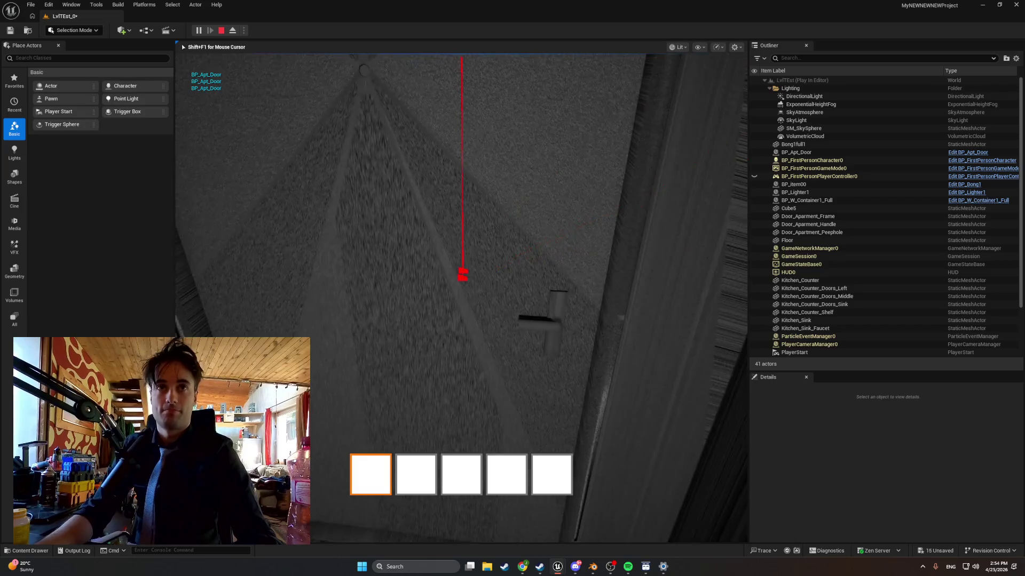
Snip a screenshot of the game view and restore the character blueprint window
{"action": "key", "text": "super+shift+s"}
{"action": "left_click_drag", "start_coordinate": [544, 360], "coordinate": [183, 57]}
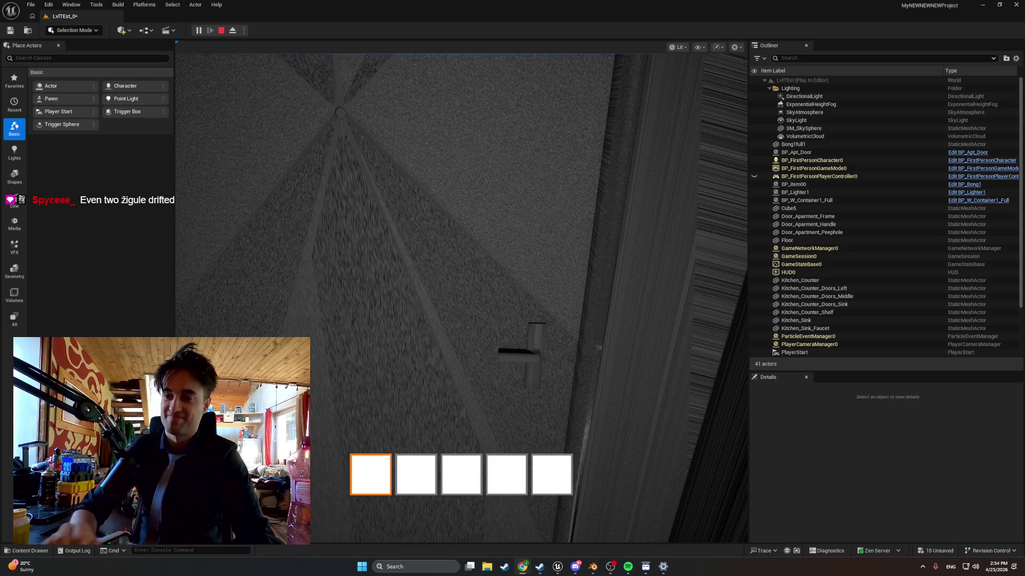
{"action": "mouse_move", "coordinate": [558, 566]}
{"action": "left_click", "coordinate": [604, 522]}
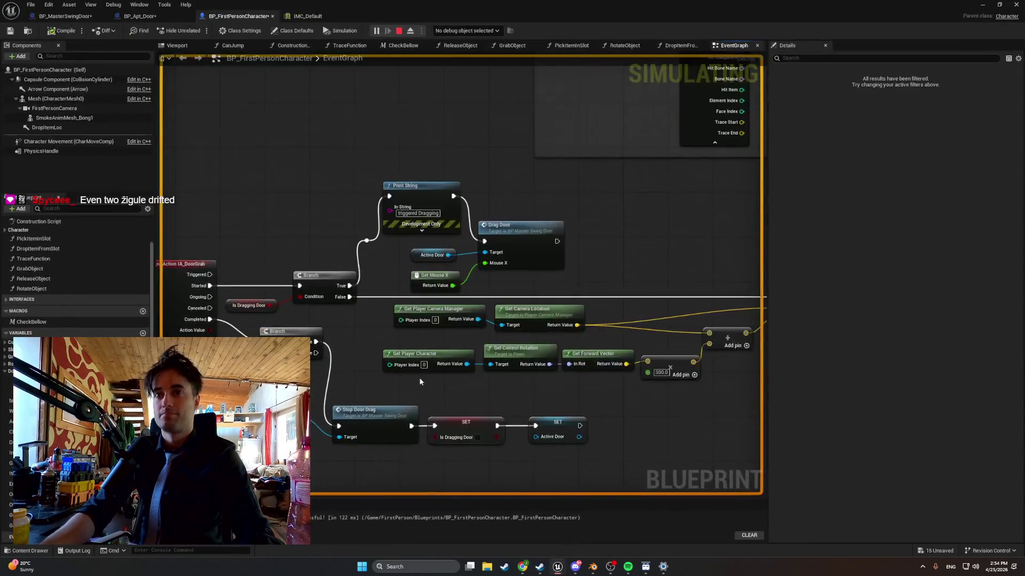
Stop the running play session
{"action": "scroll", "coordinate": [419, 377], "scroll_direction": "down", "scroll_amount": 1}
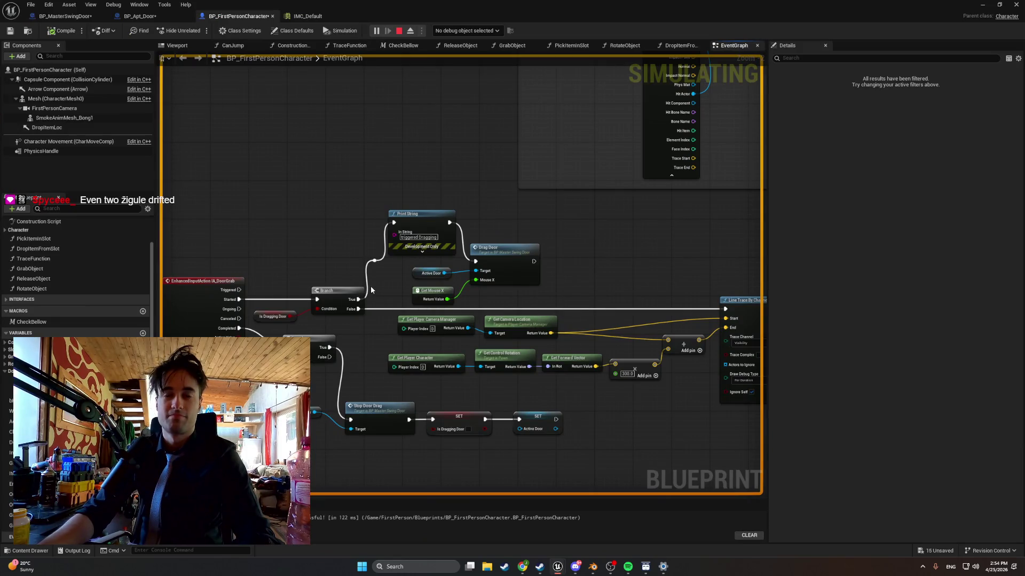
{"action": "left_click", "coordinate": [398, 31]}
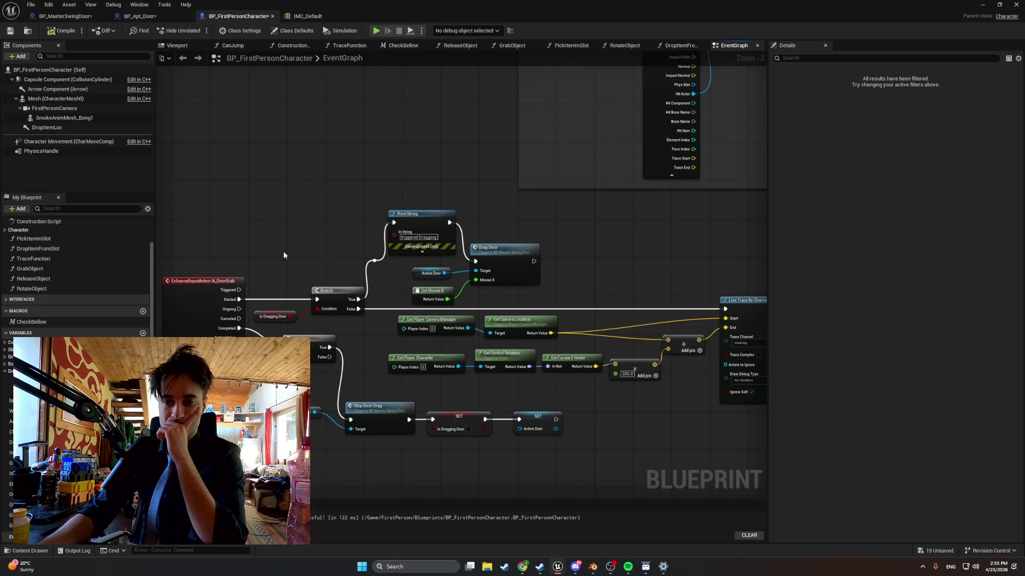
{"action": "scroll", "coordinate": [274, 267], "scroll_direction": "up", "scroll_amount": 1}
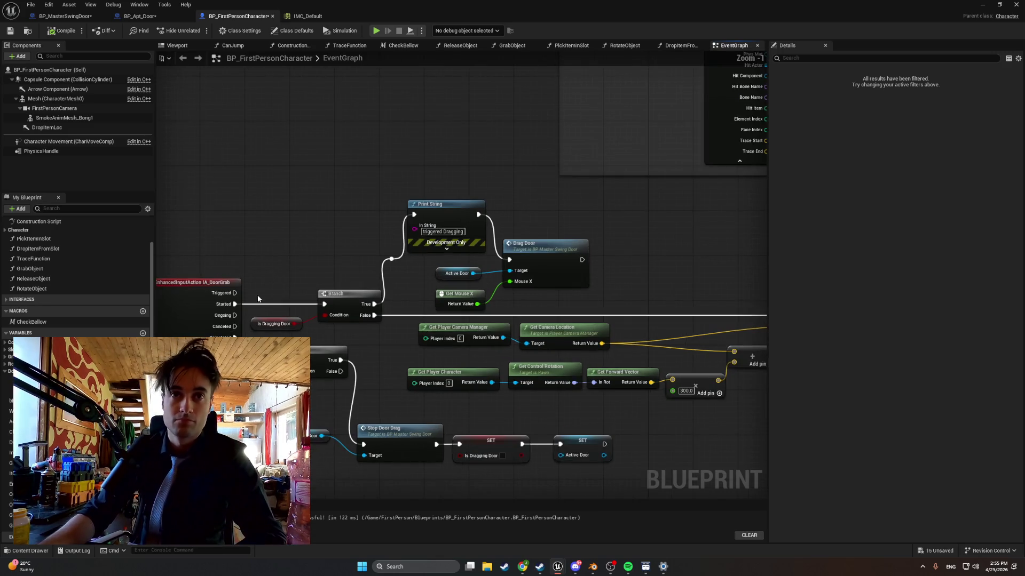
Drive the door Branch from the Ongoing pin instead of Started, then return to the level
{"action": "left_click", "coordinate": [235, 304], "text": "alt"}
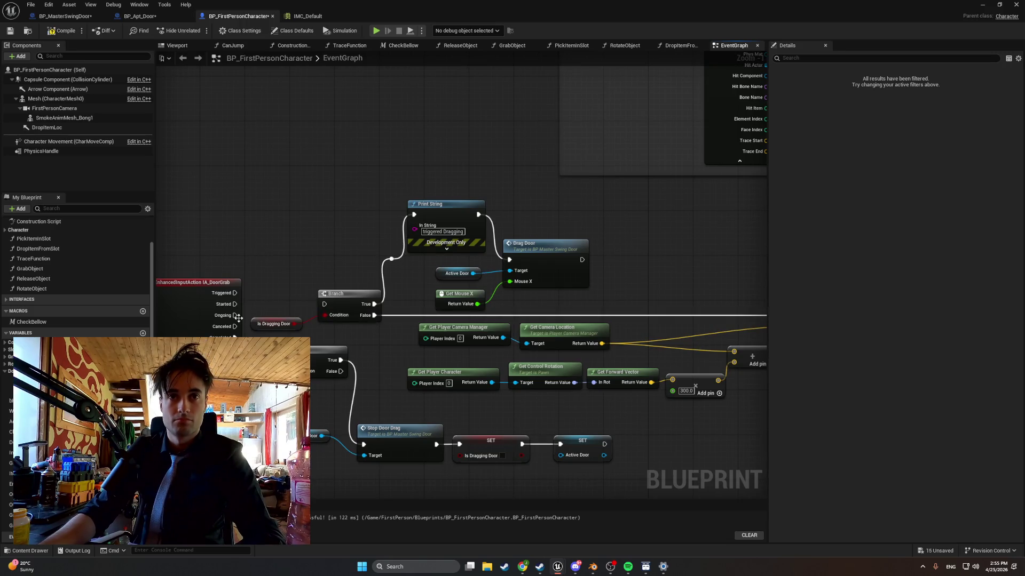
{"action": "left_click_drag", "start_coordinate": [234, 315], "coordinate": [324, 304]}
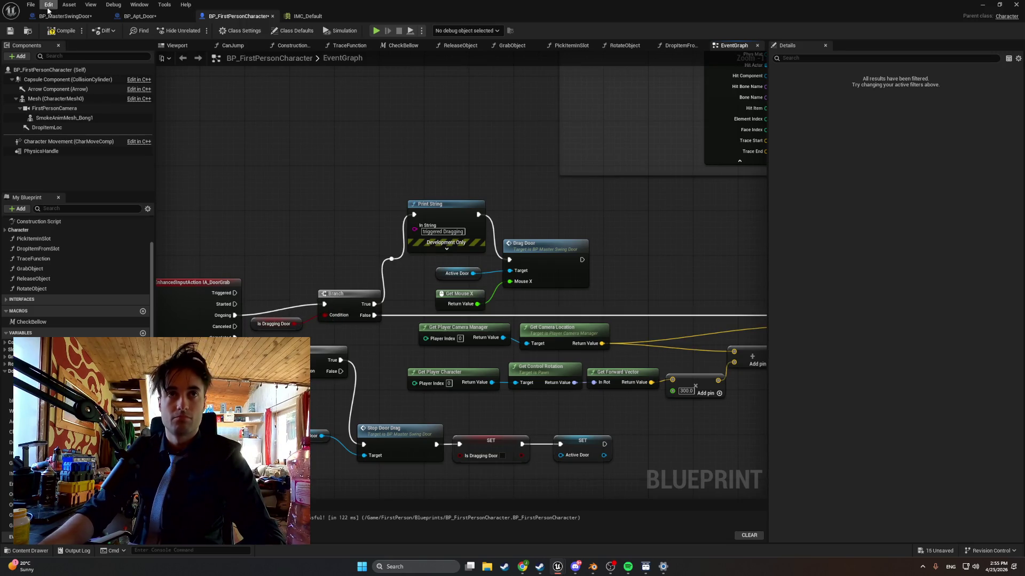
{"action": "left_click", "coordinate": [982, 4]}
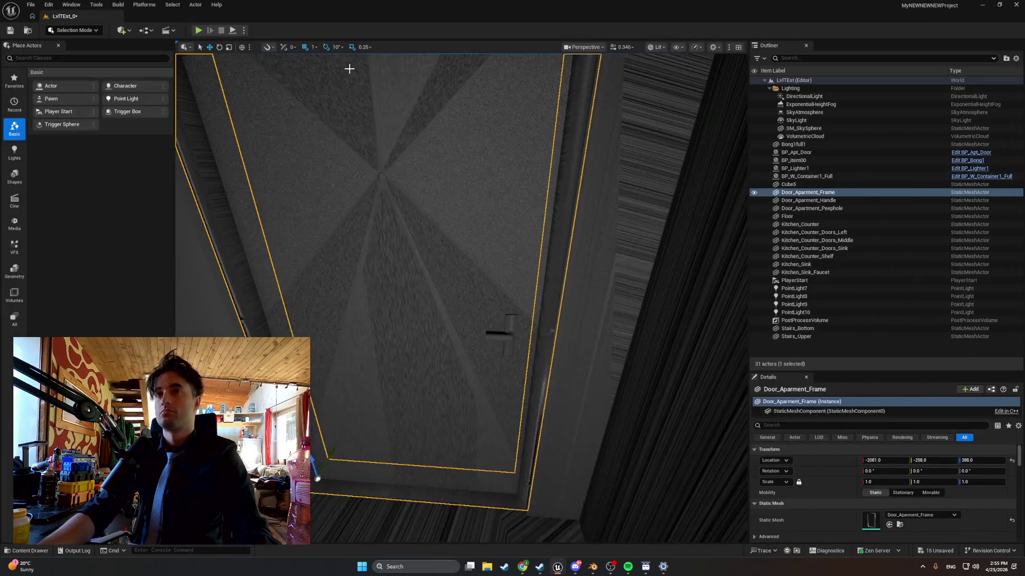
Play-test the door drag in the level, then stop the session
{"action": "left_click", "coordinate": [198, 31]}
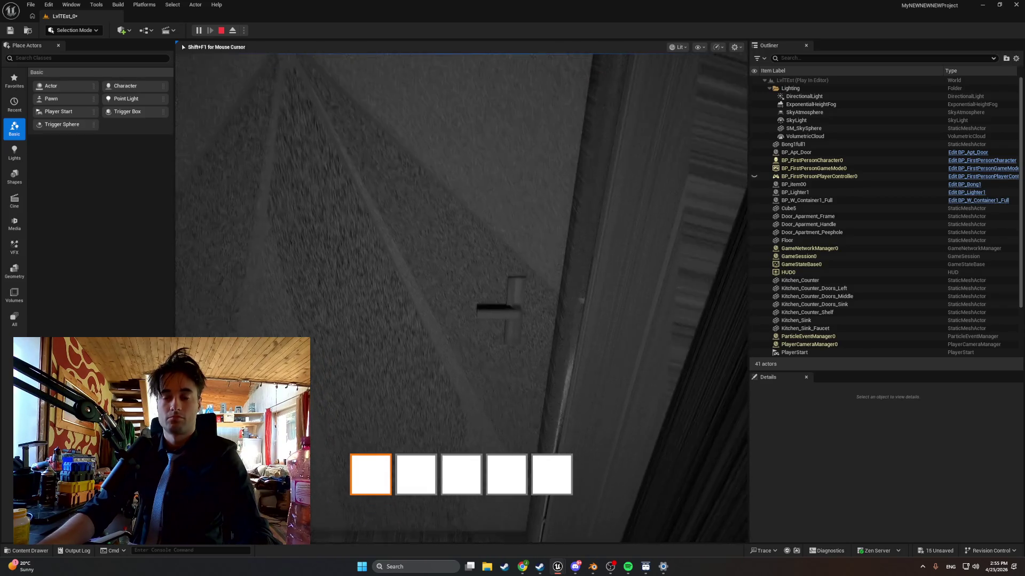
{"action": "key", "text": "super+shift+s"}
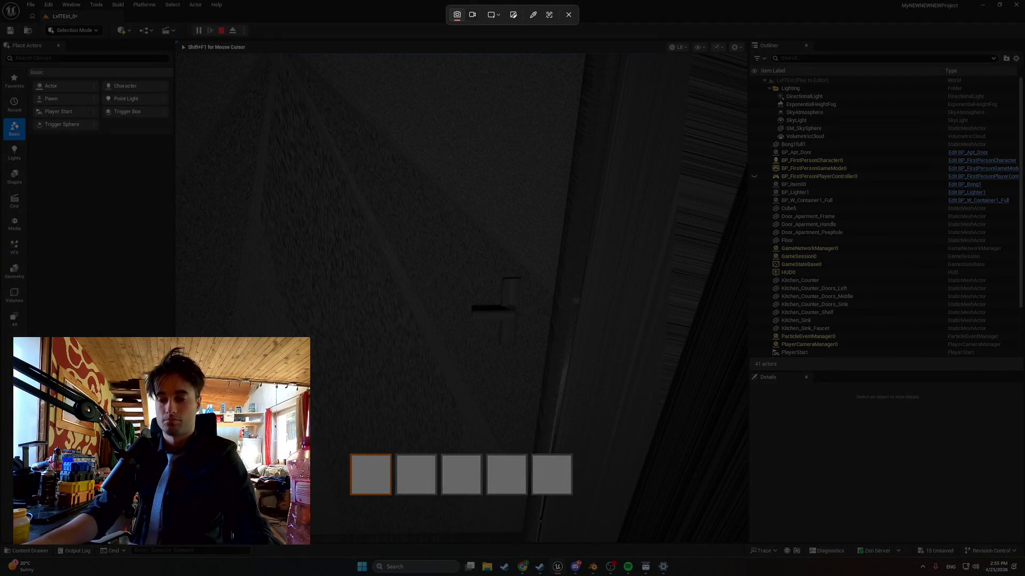
{"action": "key", "text": "Escape"}
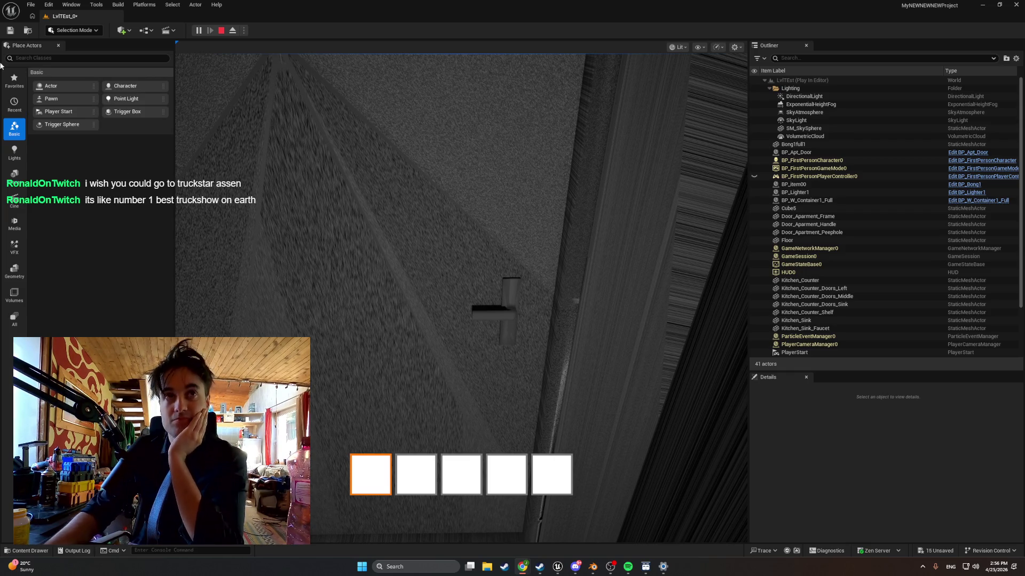
{"action": "left_click", "coordinate": [221, 30]}
Back in the character blueprint, connect IA_DoorGrab's Started pin to the Branch
{"action": "mouse_move", "coordinate": [558, 567]}
{"action": "left_click", "coordinate": [591, 540]}
{"action": "mouse_move", "coordinate": [235, 304]}
{"action": "left_mouse_down"}
{"action": "mouse_move", "coordinate": [368, 235]}
{"action": "mouse_move", "coordinate": [323, 304]}
{"action": "left_mouse_up"}
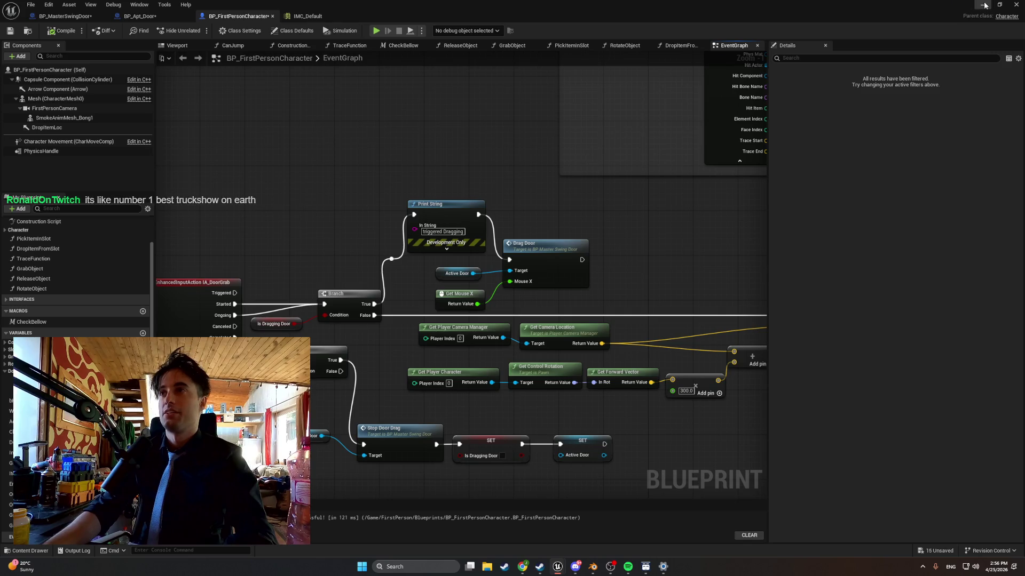
Test grabbing the door with E in the running game, exit, and bring Steam forward
{"action": "key", "text": "alt+Tab"}
{"action": "key", "text": "e"}
{"action": "key", "text": "e"}
{"action": "key", "text": "e"}
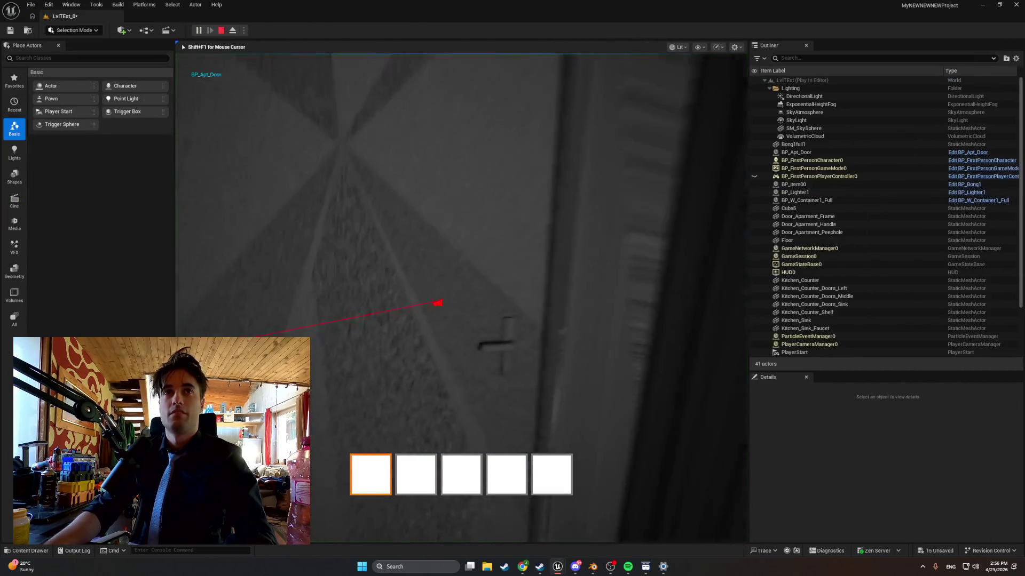
{"action": "key", "text": "Escape"}
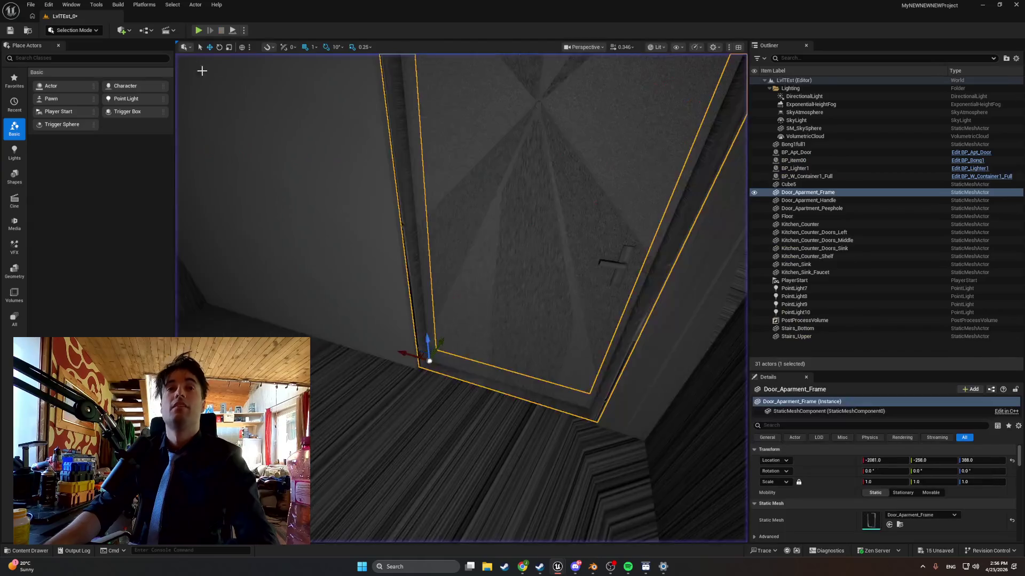
{"action": "left_click", "coordinate": [545, 566]}
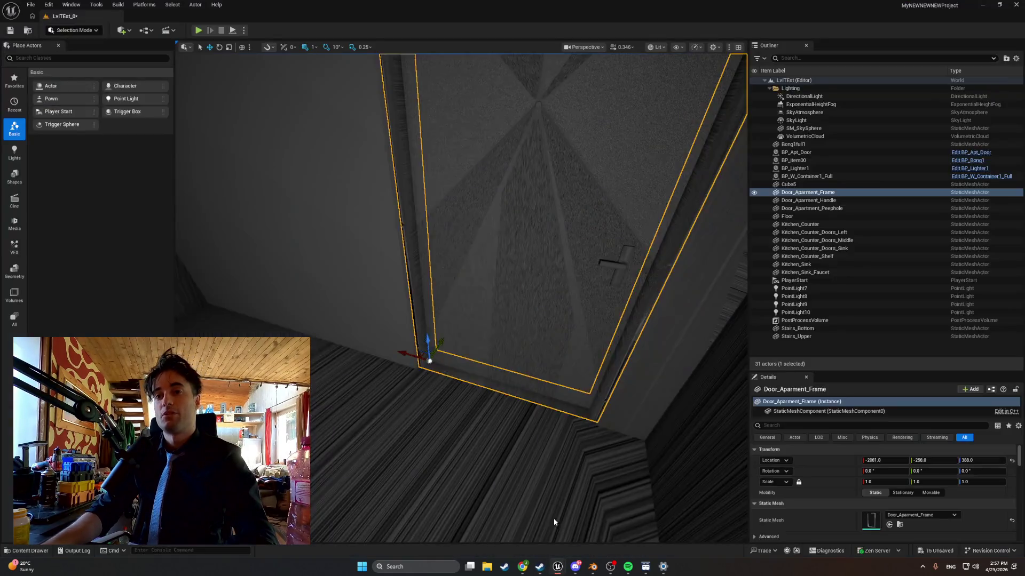
Return to the character blueprint and break the Ongoing wire into the door Branch
{"action": "left_click", "coordinate": [600, 517]}
{"action": "left_click", "coordinate": [274, 309], "text": "alt"}
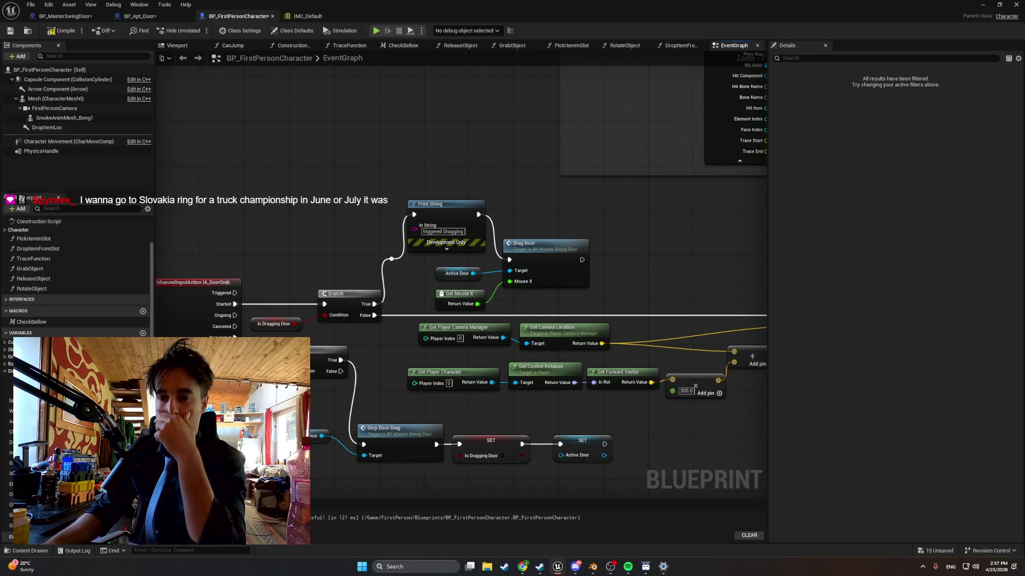
{"action": "scroll", "coordinate": [555, 441], "scroll_direction": "down", "scroll_amount": 7}
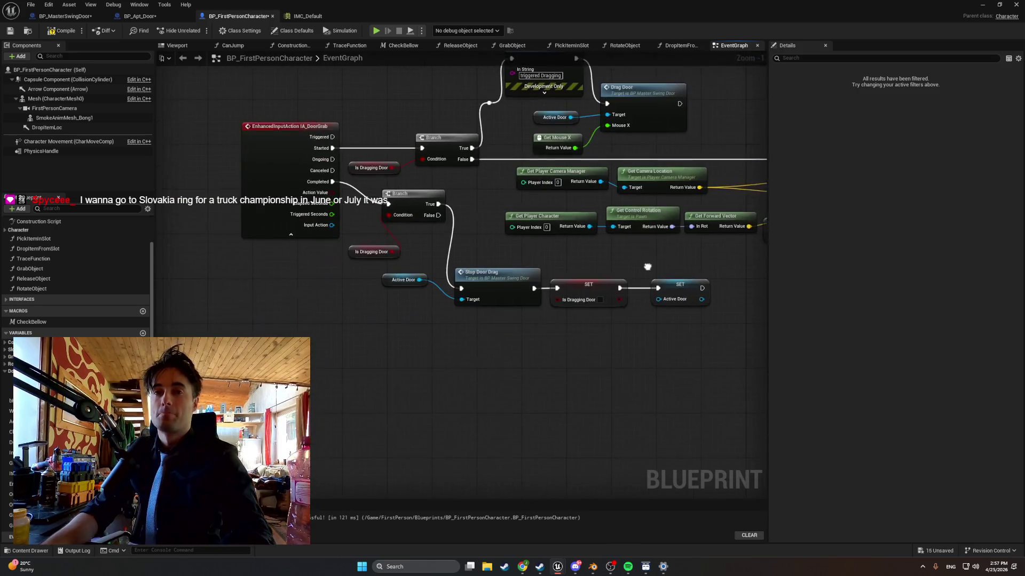
{"action": "scroll", "coordinate": [445, 330], "scroll_direction": "up", "scroll_amount": 4}
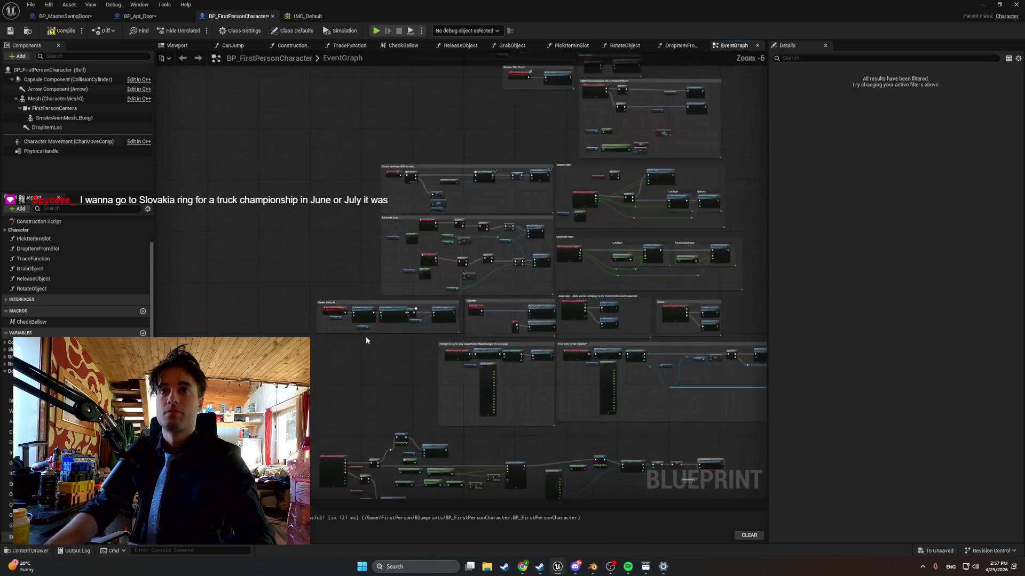
{"action": "left_click_drag", "start_coordinate": [514, 321], "coordinate": [425, 422]}
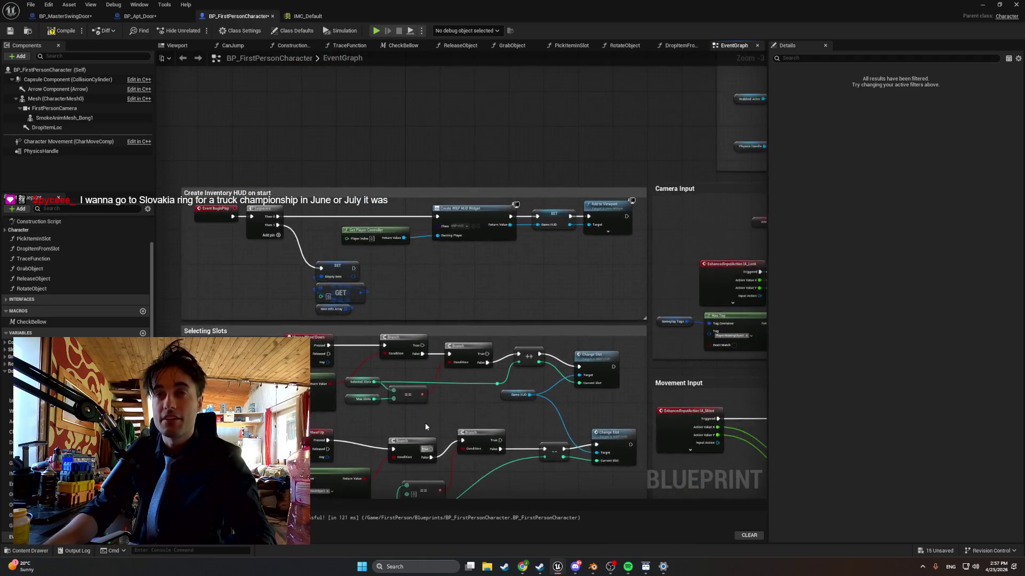
{"action": "scroll", "coordinate": [425, 423], "scroll_direction": "down", "scroll_amount": 3}
{"action": "scroll", "coordinate": [389, 356], "scroll_direction": "up", "scroll_amount": 4}
{"action": "mouse_move", "coordinate": [389, 355]}
{"action": "left_mouse_down"}
{"action": "mouse_move", "coordinate": [528, 485]}
{"action": "mouse_move", "coordinate": [528, 457]}
{"action": "mouse_move", "coordinate": [526, 491]}
{"action": "mouse_move", "coordinate": [500, 491]}
{"action": "left_mouse_up"}
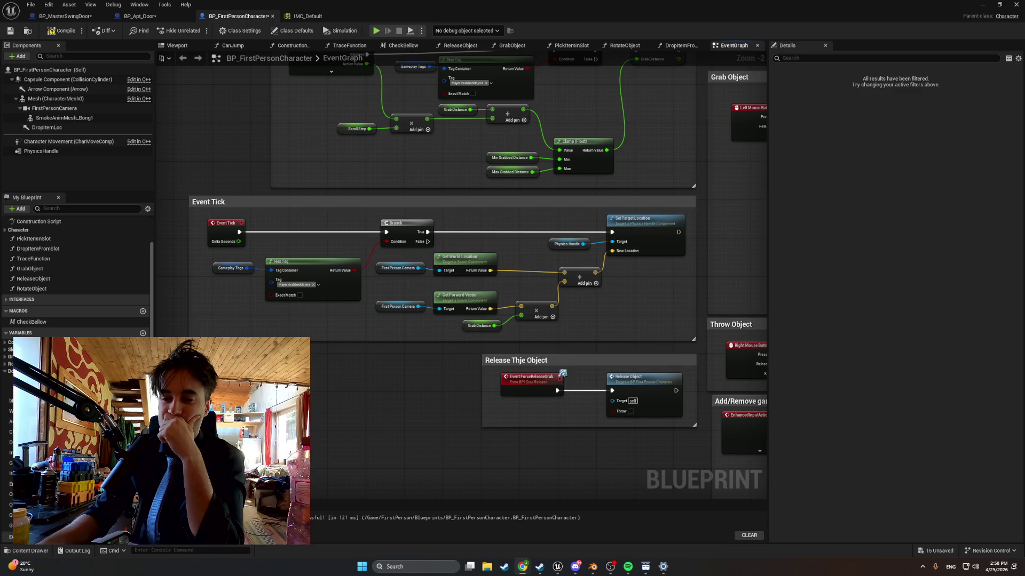
Locate the Camera Input comment block, select it and nudge it slightly right
{"action": "mouse_move", "coordinate": [665, 277]}
{"action": "left_mouse_down"}
{"action": "mouse_move", "coordinate": [570, 325]}
{"action": "mouse_move", "coordinate": [517, 392]}
{"action": "mouse_move", "coordinate": [555, 472]}
{"action": "mouse_move", "coordinate": [636, 388]}
{"action": "left_mouse_up"}
{"action": "scroll", "coordinate": [454, 278], "scroll_direction": "down", "scroll_amount": 3}
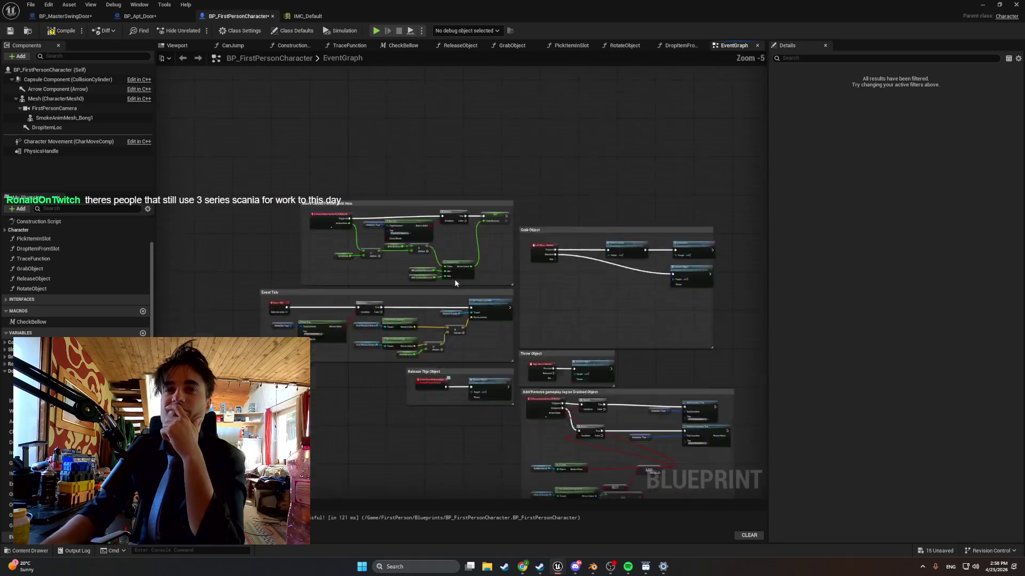
{"action": "scroll", "coordinate": [458, 291], "scroll_direction": "up", "scroll_amount": 3}
{"action": "left_click_drag", "start_coordinate": [439, 338], "coordinate": [584, 203]}
{"action": "mouse_move", "coordinate": [532, 281]}
{"action": "left_mouse_down"}
{"action": "mouse_move", "coordinate": [398, 254]}
{"action": "mouse_move", "coordinate": [319, 252]}
{"action": "left_mouse_up"}
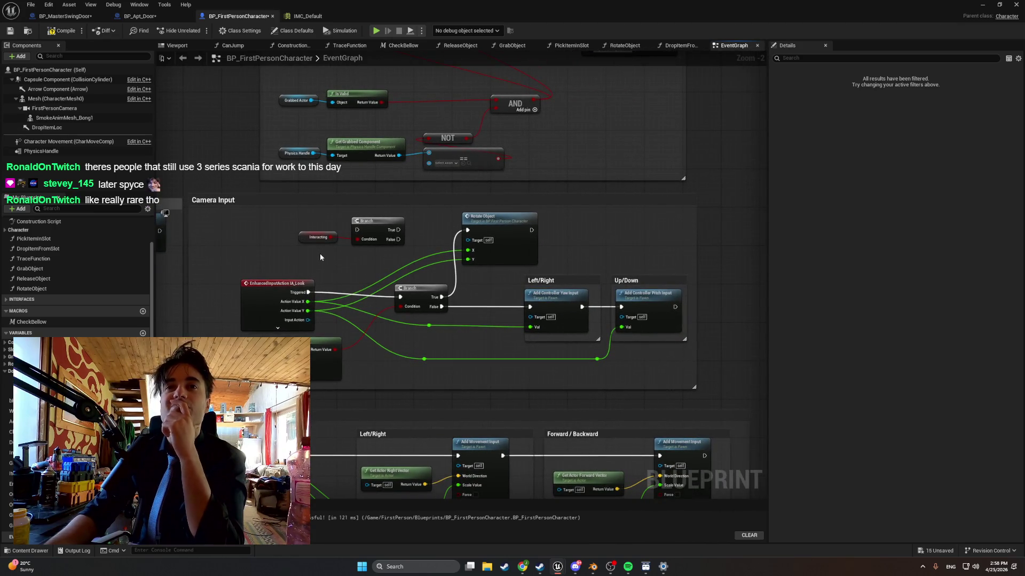
{"action": "scroll", "coordinate": [320, 257], "scroll_direction": "up", "scroll_amount": 2}
{"action": "left_click", "coordinate": [373, 217]}
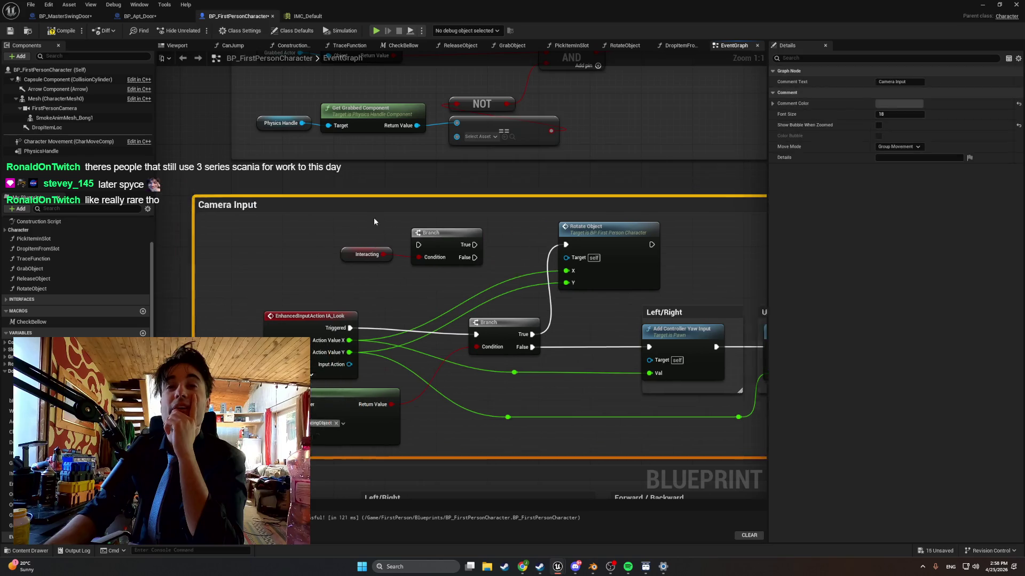
{"action": "scroll", "coordinate": [303, 207], "scroll_direction": "down", "scroll_amount": 2}
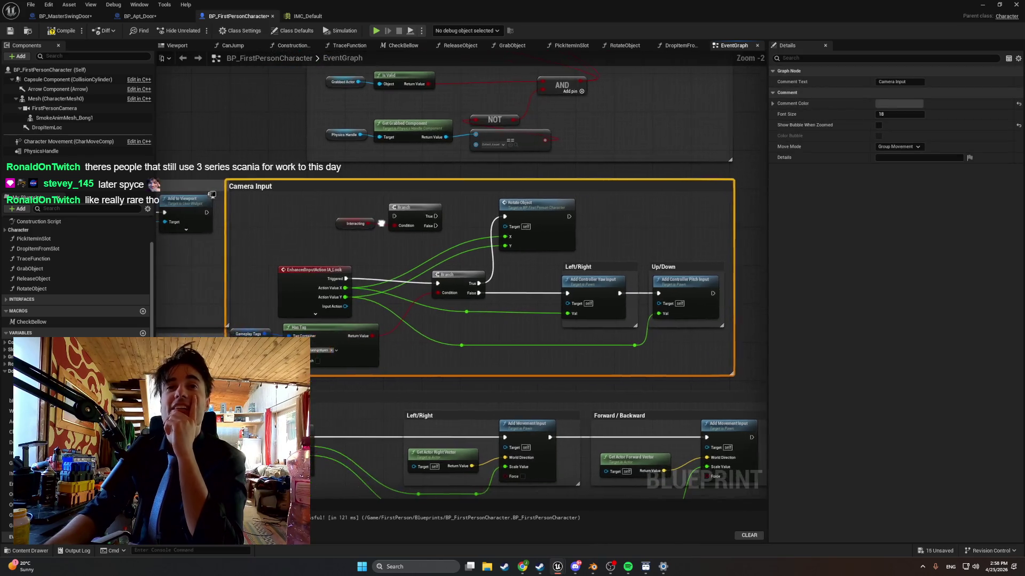
{"action": "left_click_drag", "start_coordinate": [320, 194], "coordinate": [354, 194]}
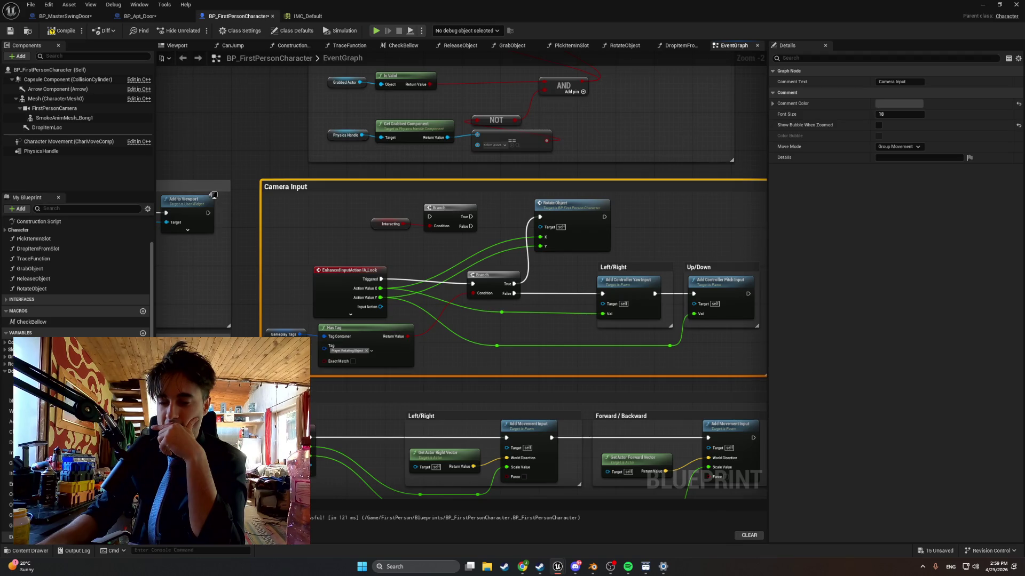
Drag the Camera Input block below the door-grab nodes and screenshot the graph area
{"action": "scroll", "coordinate": [477, 308], "scroll_direction": "down", "scroll_amount": 7}
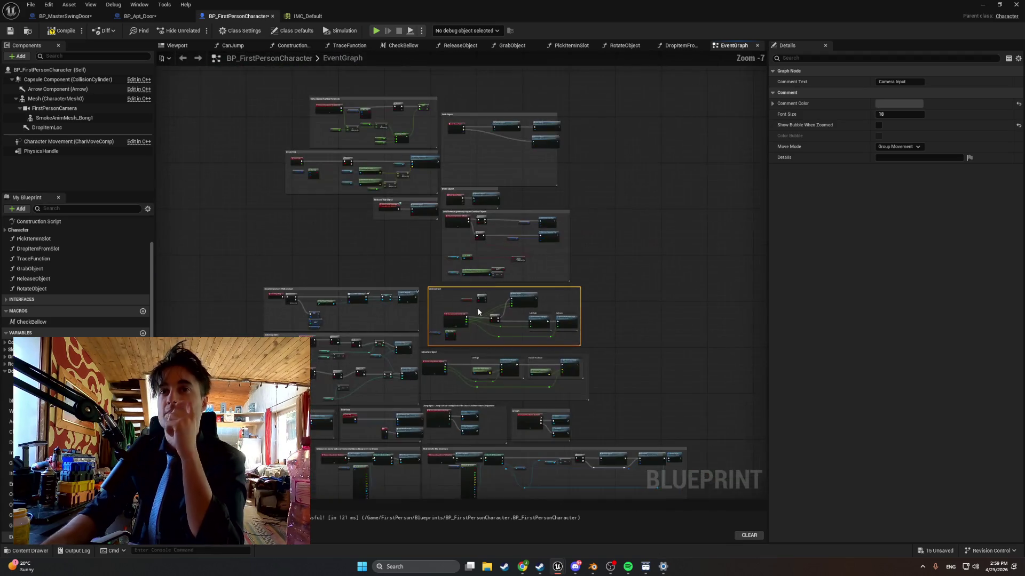
{"action": "left_click_drag", "start_coordinate": [408, 402], "coordinate": [400, 194]}
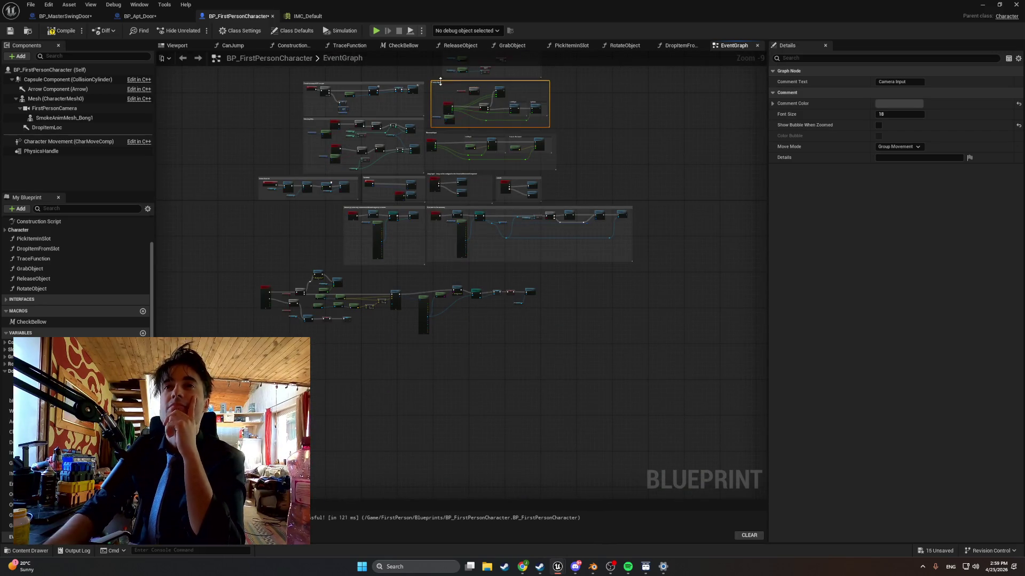
{"action": "scroll", "coordinate": [441, 83], "scroll_direction": "up", "scroll_amount": 4}
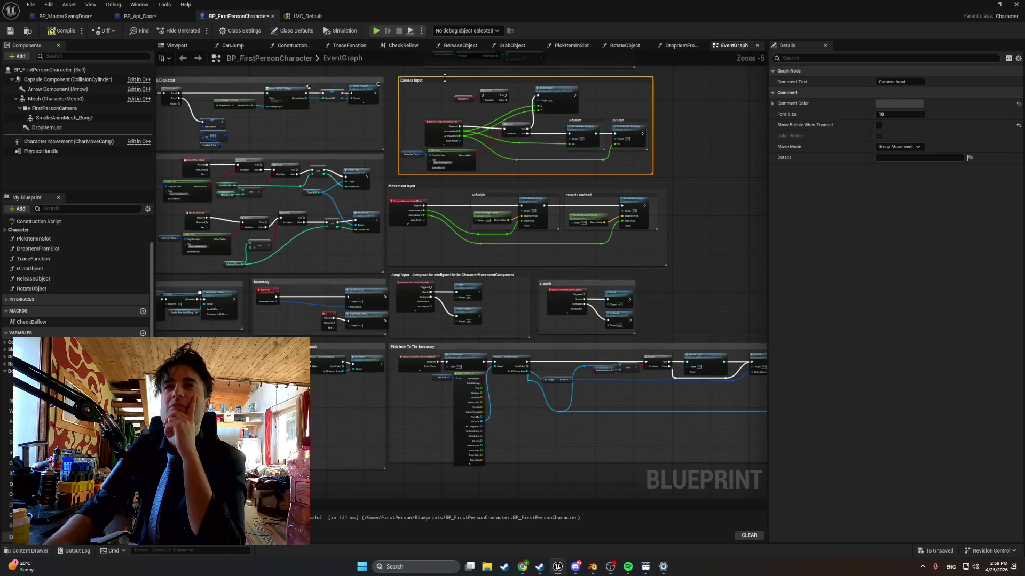
{"action": "scroll", "coordinate": [429, 220], "scroll_direction": "down", "scroll_amount": 5}
{"action": "mouse_move", "coordinate": [445, 79]}
{"action": "left_mouse_down"}
{"action": "mouse_move", "coordinate": [429, 220]}
{"action": "mouse_move", "coordinate": [342, 233]}
{"action": "mouse_move", "coordinate": [300, 366]}
{"action": "mouse_move", "coordinate": [319, 384]}
{"action": "left_mouse_up"}
{"action": "scroll", "coordinate": [291, 322], "scroll_direction": "up", "scroll_amount": 7}
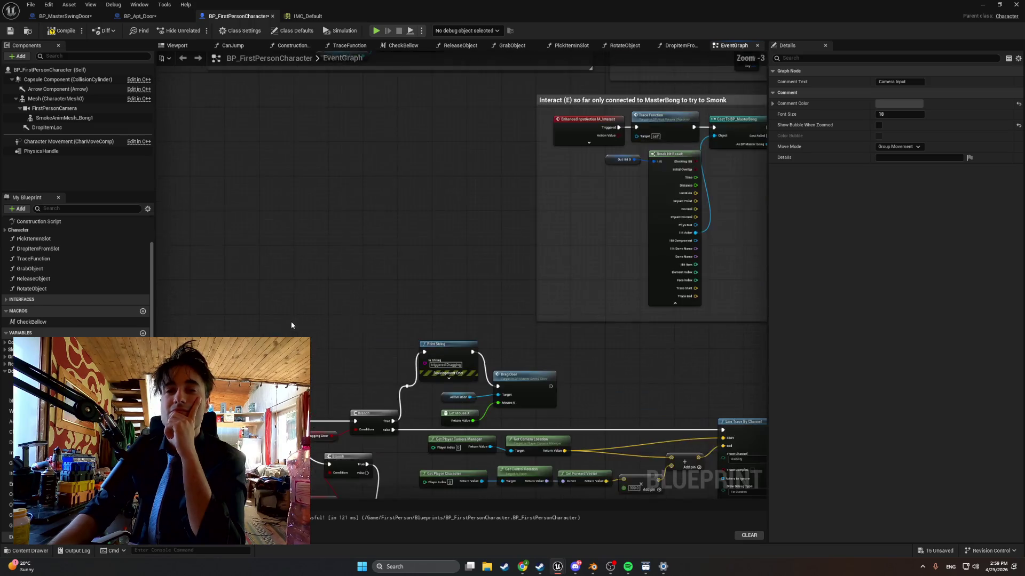
{"action": "mouse_move", "coordinate": [242, 123]}
{"action": "left_mouse_down"}
{"action": "mouse_move", "coordinate": [261, 155]}
{"action": "mouse_move", "coordinate": [286, 130]}
{"action": "mouse_move", "coordinate": [301, 131]}
{"action": "mouse_move", "coordinate": [306, 95]}
{"action": "mouse_move", "coordinate": [372, 195]}
{"action": "left_mouse_up"}
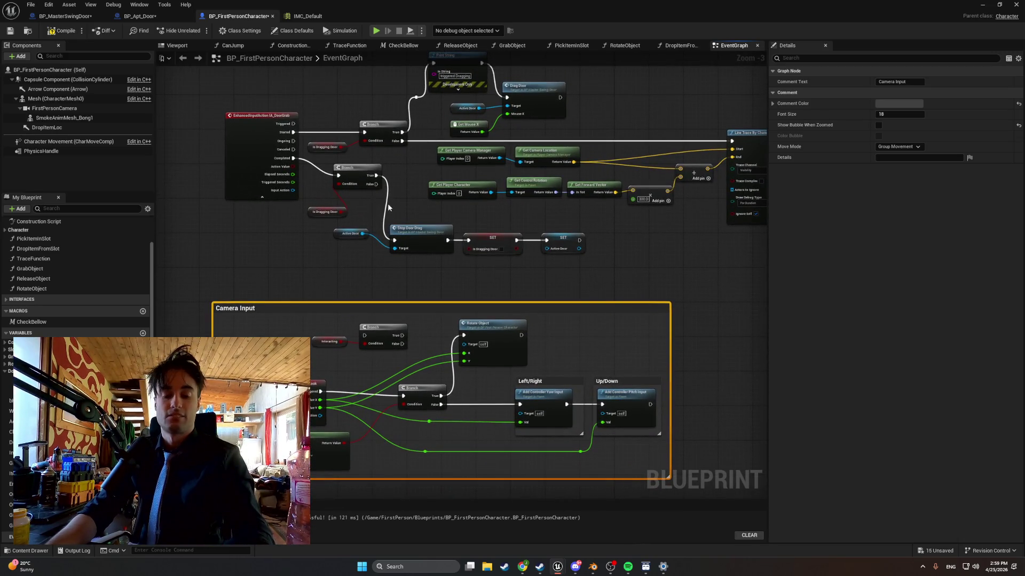
{"action": "key", "text": "shift+super+s"}
{"action": "mouse_move", "coordinate": [214, 67]}
{"action": "left_mouse_down"}
{"action": "mouse_move", "coordinate": [606, 313]}
{"action": "mouse_move", "coordinate": [711, 482]}
{"action": "left_mouse_up"}
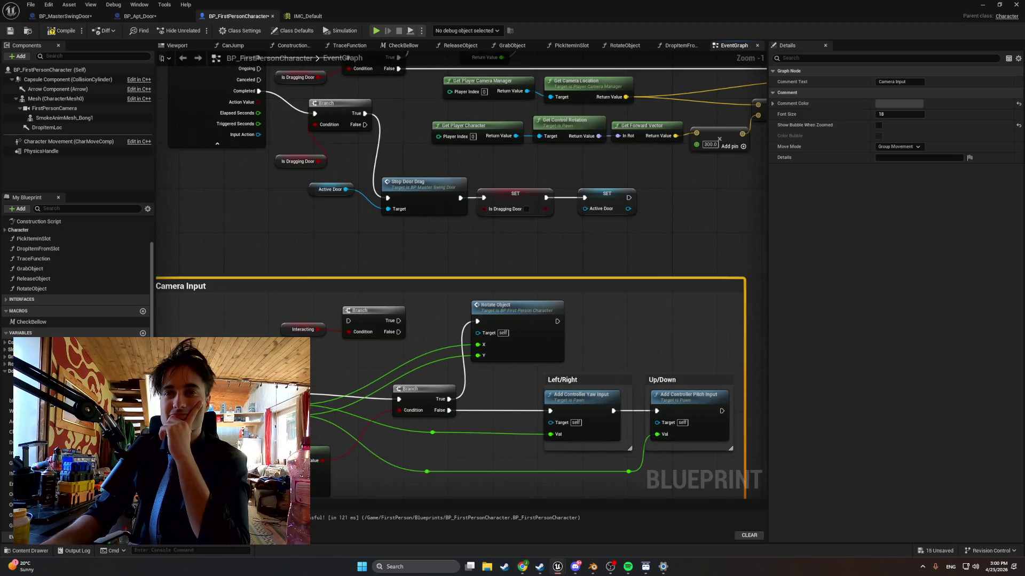
Marquee-select the Interacting getter and its Branch node inside Camera Input
{"action": "left_click_drag", "start_coordinate": [402, 349], "coordinate": [360, 310]}
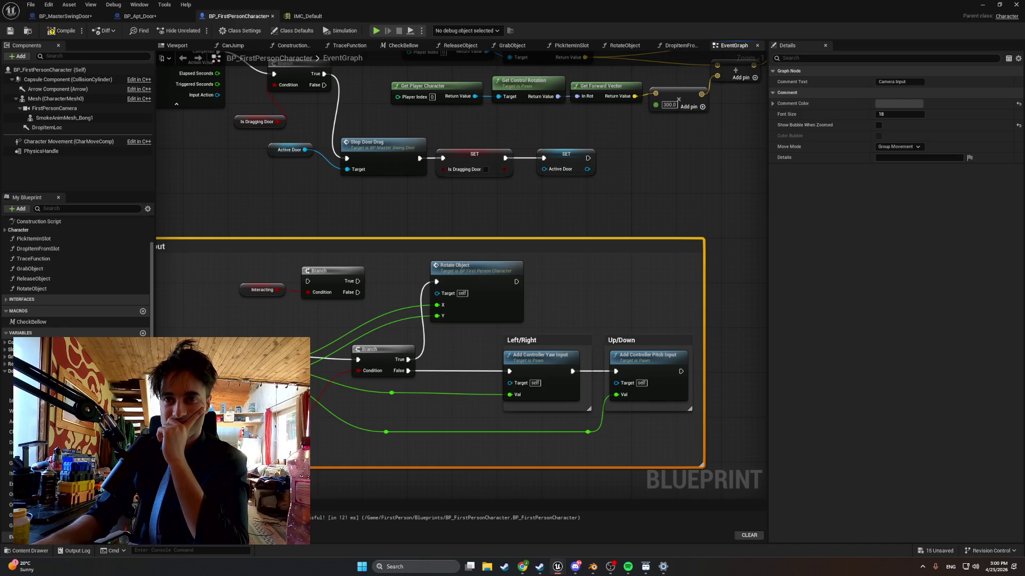
{"action": "mouse_move", "coordinate": [321, 303]}
{"action": "left_mouse_down"}
{"action": "mouse_move", "coordinate": [398, 308]}
{"action": "mouse_move", "coordinate": [344, 276]}
{"action": "left_mouse_up"}
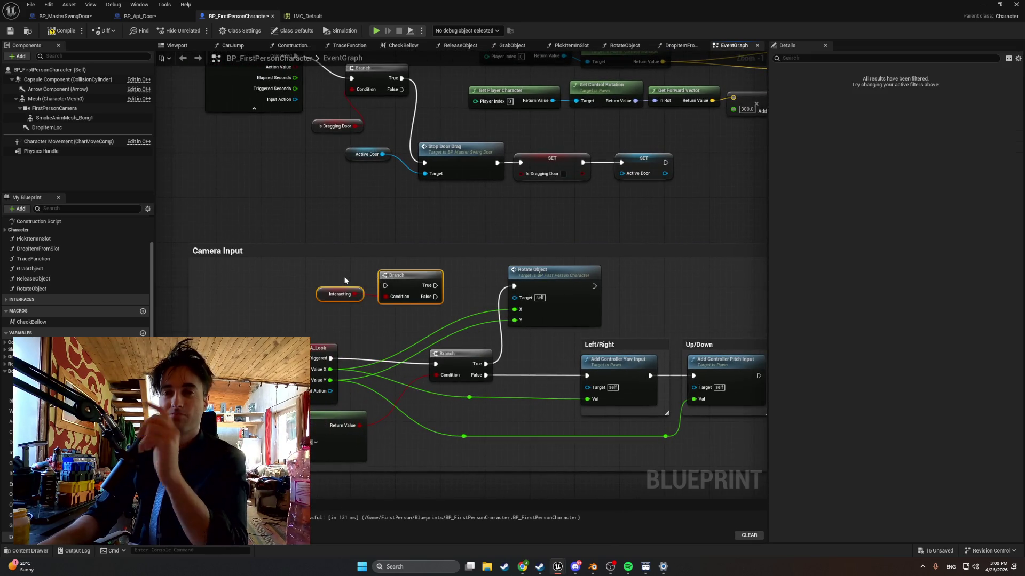
Delete the unused Interacting check and its Branch from Camera Input
{"action": "key", "text": "Delete"}
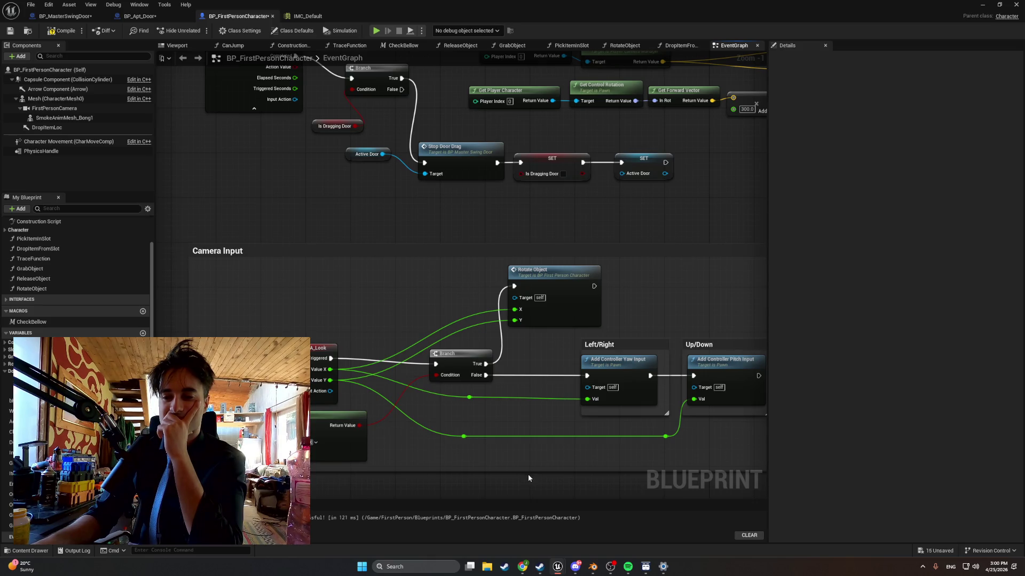
{"action": "left_click_drag", "start_coordinate": [513, 417], "coordinate": [447, 405]}
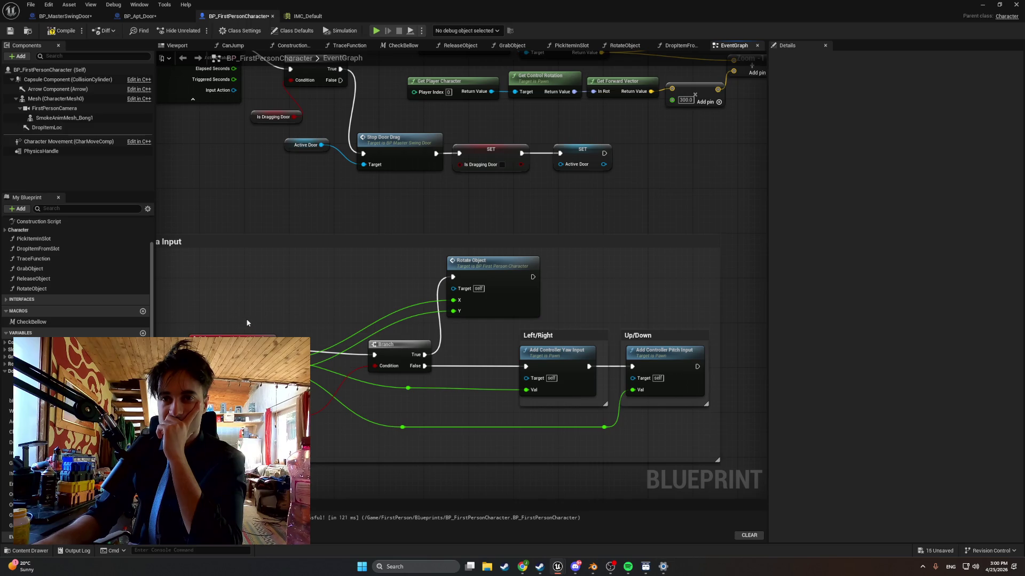
{"action": "left_click_drag", "start_coordinate": [253, 289], "coordinate": [291, 293]}
Place a new Branch and feed an Is Dragging Door getter into its Condition
{"action": "left_click", "coordinate": [321, 293]}
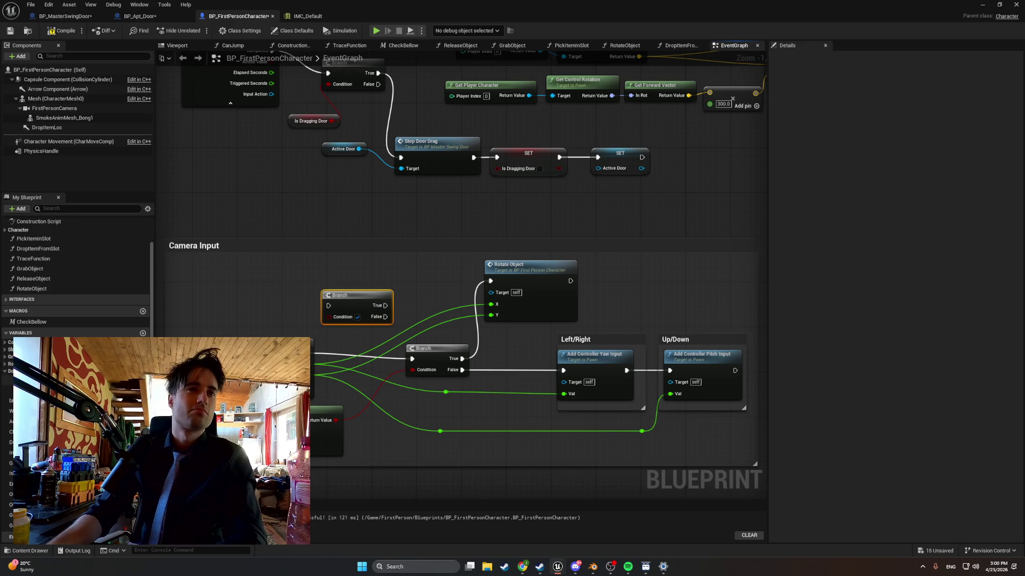
{"action": "mouse_move", "coordinate": [32, 391]}
{"action": "left_mouse_down"}
{"action": "mouse_move", "coordinate": [229, 312]}
{"action": "mouse_move", "coordinate": [213, 308]}
{"action": "mouse_move", "coordinate": [331, 320]}
{"action": "left_mouse_up"}
{"action": "left_click", "coordinate": [250, 322]}
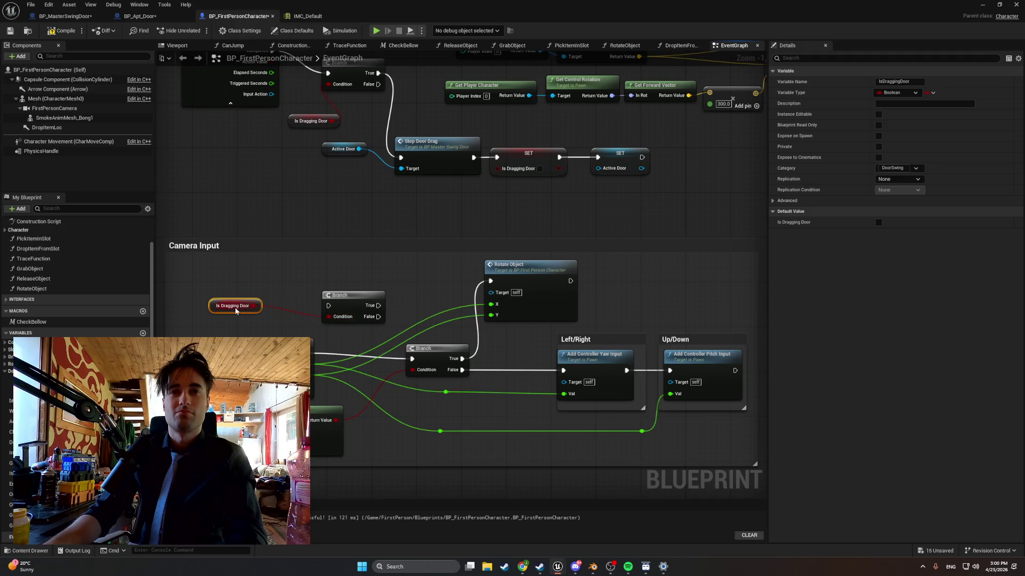
{"action": "left_click_drag", "start_coordinate": [208, 311], "coordinate": [258, 322]}
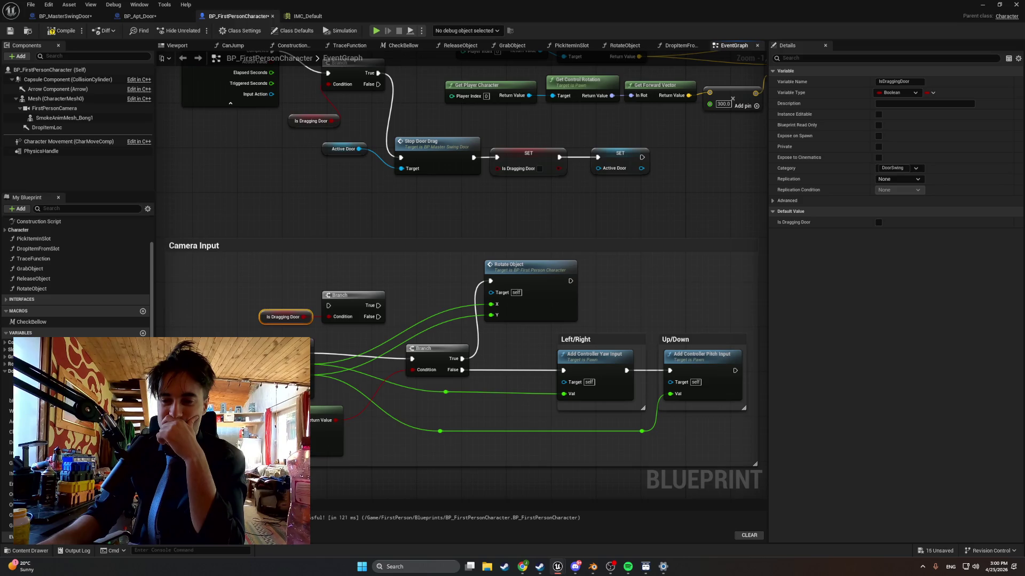
{"action": "mouse_move", "coordinate": [400, 354]}
{"action": "left_mouse_down"}
{"action": "mouse_move", "coordinate": [419, 337]}
{"action": "mouse_move", "coordinate": [371, 334]}
{"action": "mouse_move", "coordinate": [396, 328]}
{"action": "mouse_move", "coordinate": [373, 314]}
{"action": "mouse_move", "coordinate": [381, 278]}
{"action": "left_mouse_up"}
{"action": "left_click", "coordinate": [396, 327]}
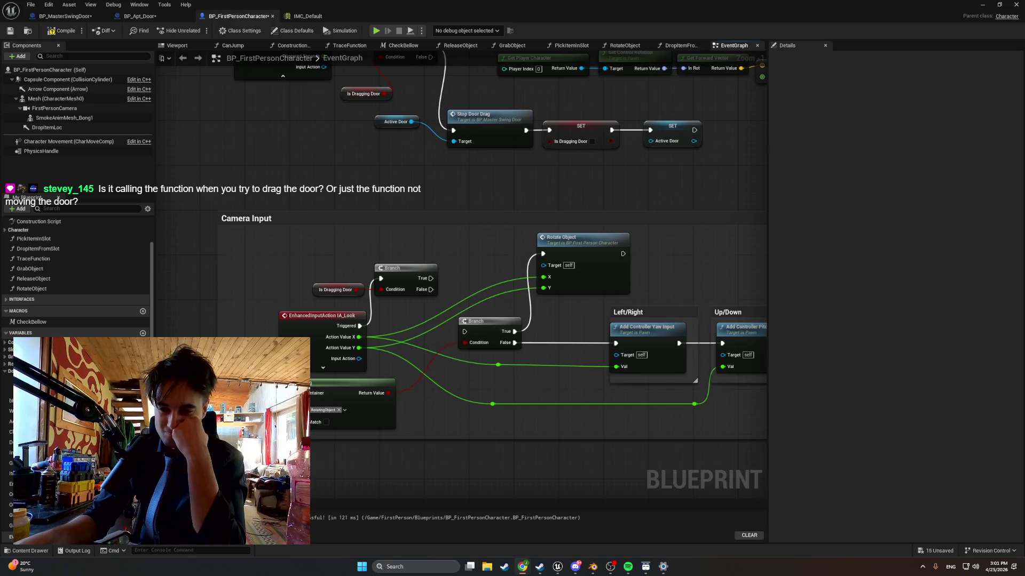
Wire IA_Look Triggered into the Is Dragging Door Branch, its False output into the original camera Branch
{"action": "left_click_drag", "start_coordinate": [359, 326], "coordinate": [464, 331]}
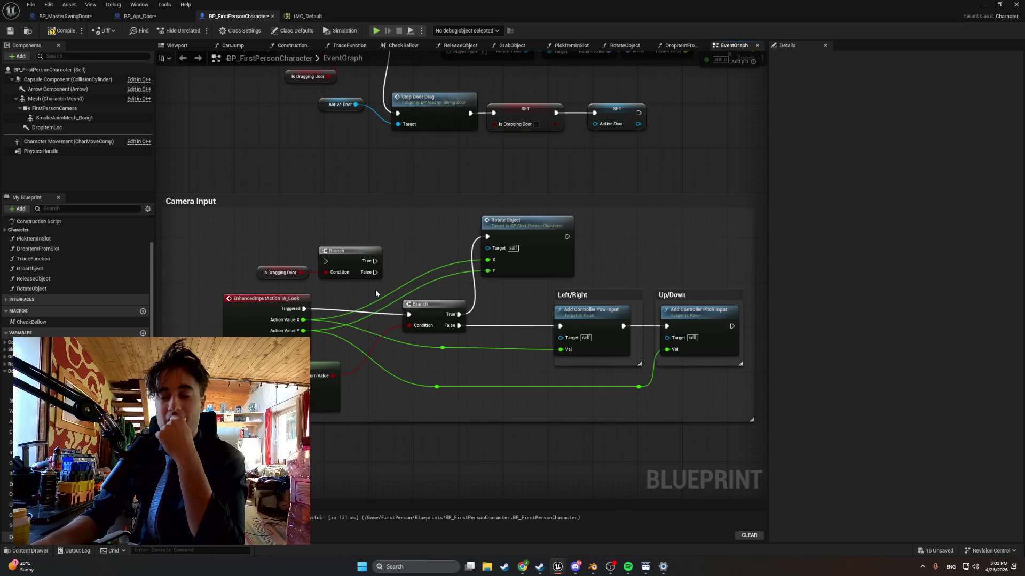
{"action": "mouse_move", "coordinate": [478, 448]}
{"action": "left_mouse_down"}
{"action": "mouse_move", "coordinate": [492, 423]}
{"action": "mouse_move", "coordinate": [527, 444]}
{"action": "left_mouse_up"}
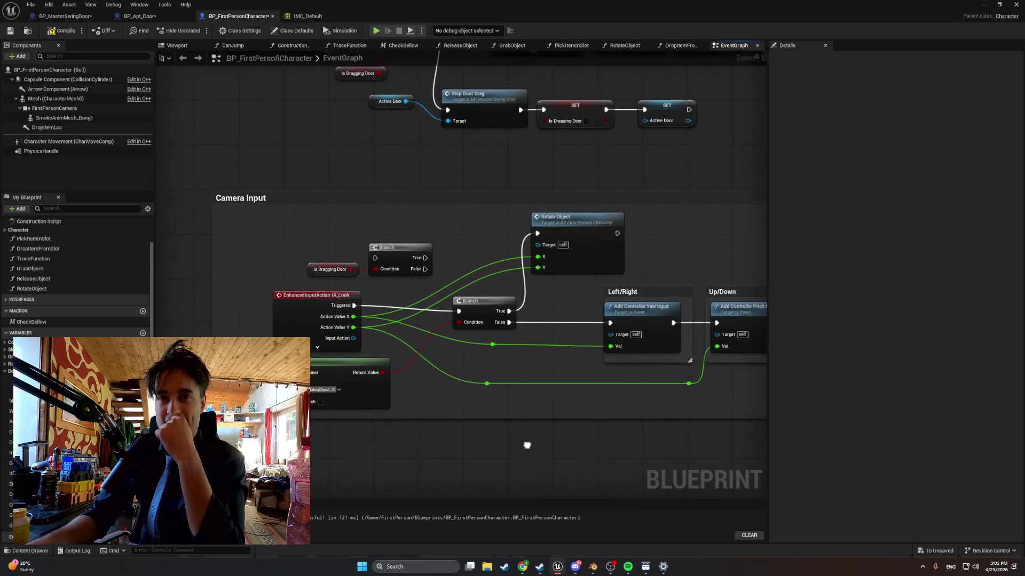
{"action": "left_click", "coordinate": [256, 300]}
{"action": "left_click_drag", "start_coordinate": [257, 300], "coordinate": [245, 300]}
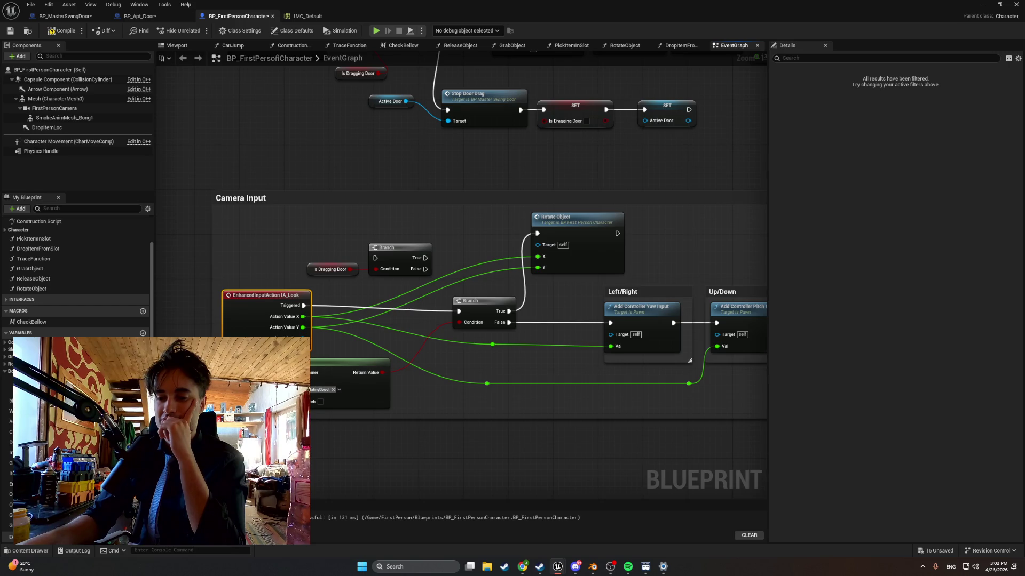
{"action": "left_click_drag", "start_coordinate": [425, 269], "coordinate": [460, 315]}
{"action": "left_click_drag", "start_coordinate": [304, 306], "coordinate": [376, 259]}
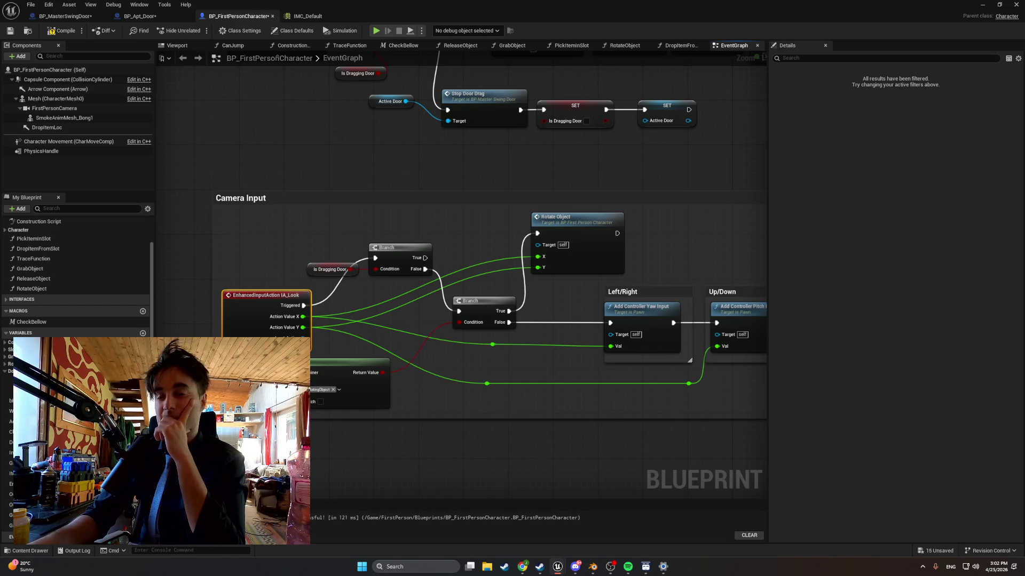
{"action": "left_click_drag", "start_coordinate": [536, 373], "coordinate": [494, 399]}
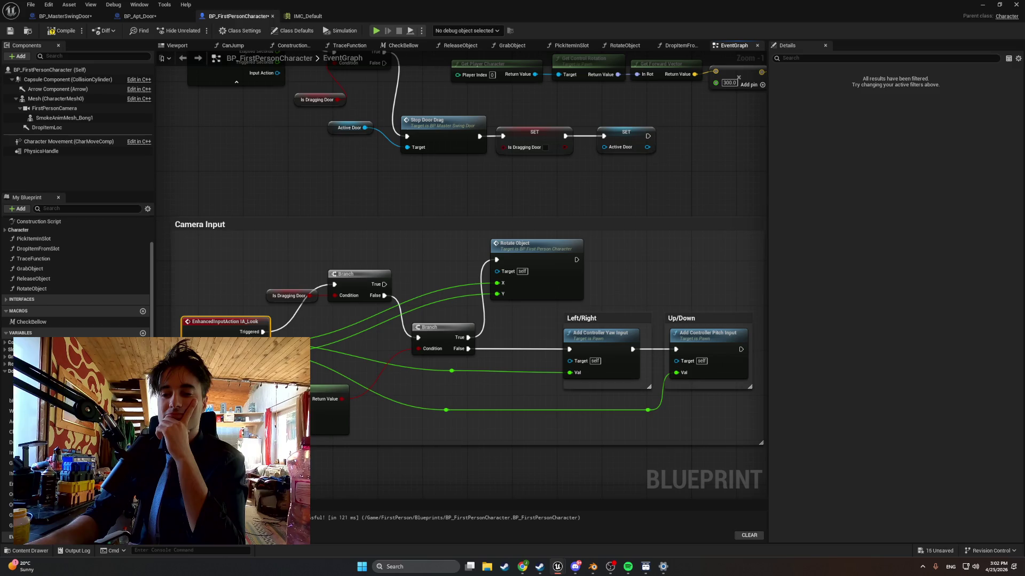
{"action": "mouse_move", "coordinate": [559, 425]}
{"action": "left_mouse_down"}
{"action": "mouse_move", "coordinate": [570, 543]}
{"action": "mouse_move", "coordinate": [563, 530]}
{"action": "left_mouse_up"}
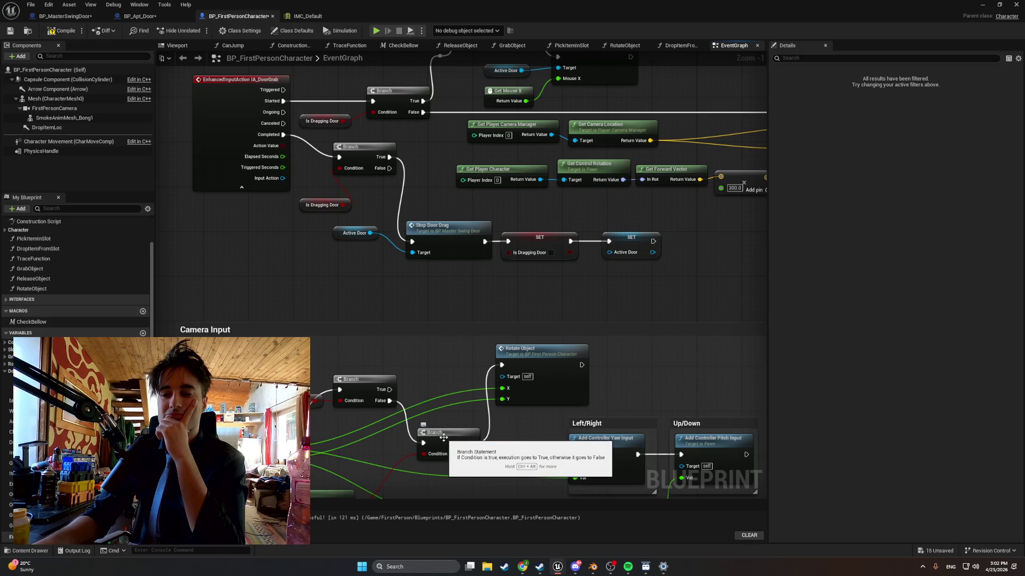
{"action": "mouse_move", "coordinate": [443, 437]}
{"action": "left_mouse_down"}
{"action": "mouse_move", "coordinate": [374, 380]}
{"action": "mouse_move", "coordinate": [376, 412]}
{"action": "mouse_move", "coordinate": [406, 447]}
{"action": "mouse_move", "coordinate": [409, 439]}
{"action": "left_mouse_up"}
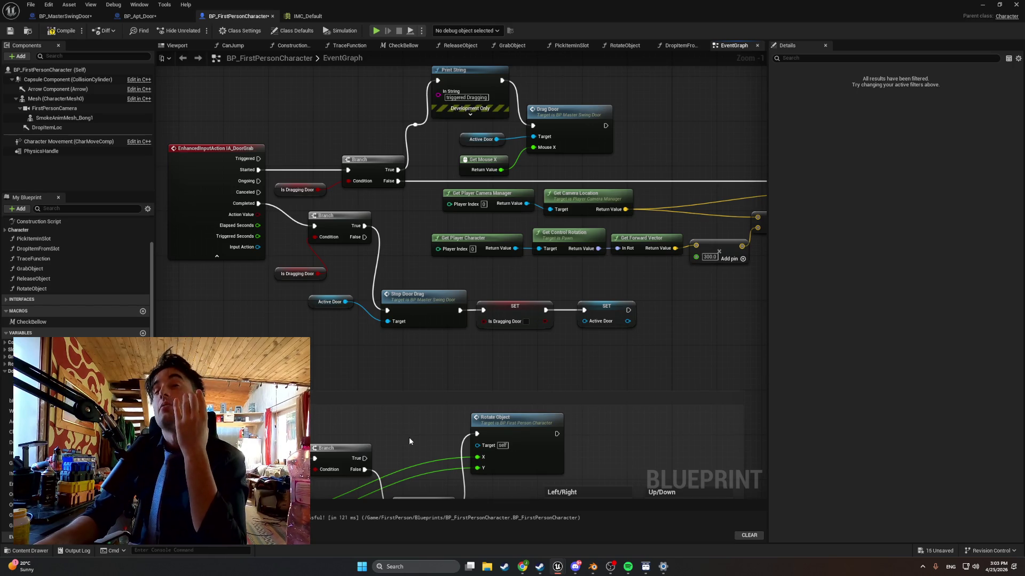
{"action": "left_click_drag", "start_coordinate": [400, 422], "coordinate": [406, 414]}
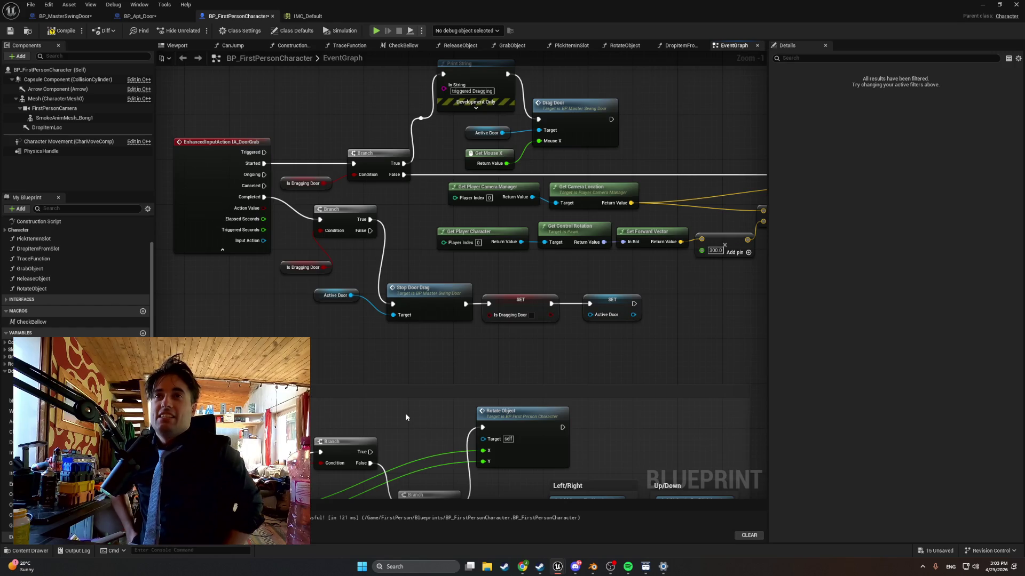
{"action": "mouse_move", "coordinate": [485, 180]}
{"action": "left_mouse_down"}
{"action": "mouse_move", "coordinate": [508, 282]}
{"action": "mouse_move", "coordinate": [584, 246]}
{"action": "left_mouse_up"}
{"action": "left_click_drag", "start_coordinate": [340, 255], "coordinate": [704, 247]}
{"action": "left_click_drag", "start_coordinate": [555, 272], "coordinate": [113, 275]}
{"action": "mouse_move", "coordinate": [574, 222]}
{"action": "left_mouse_down"}
{"action": "mouse_move", "coordinate": [293, 229]}
{"action": "mouse_move", "coordinate": [341, 238]}
{"action": "mouse_move", "coordinate": [71, 238]}
{"action": "mouse_move", "coordinate": [384, 234]}
{"action": "left_mouse_up"}
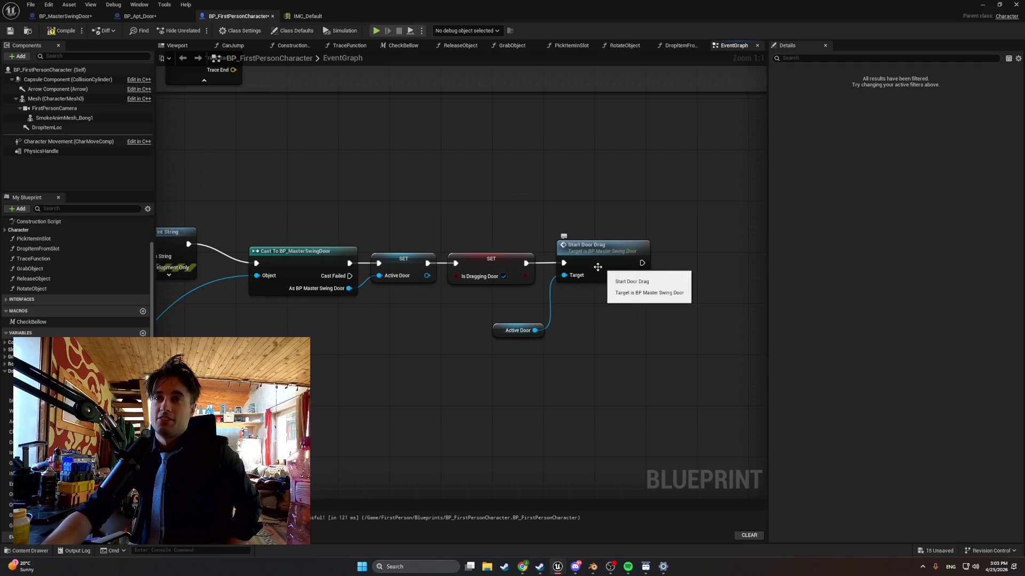
{"action": "mouse_move", "coordinate": [412, 233]}
{"action": "left_mouse_down"}
{"action": "mouse_move", "coordinate": [532, 229]}
{"action": "mouse_move", "coordinate": [579, 261]}
{"action": "mouse_move", "coordinate": [314, 276]}
{"action": "mouse_move", "coordinate": [345, 309]}
{"action": "left_mouse_up"}
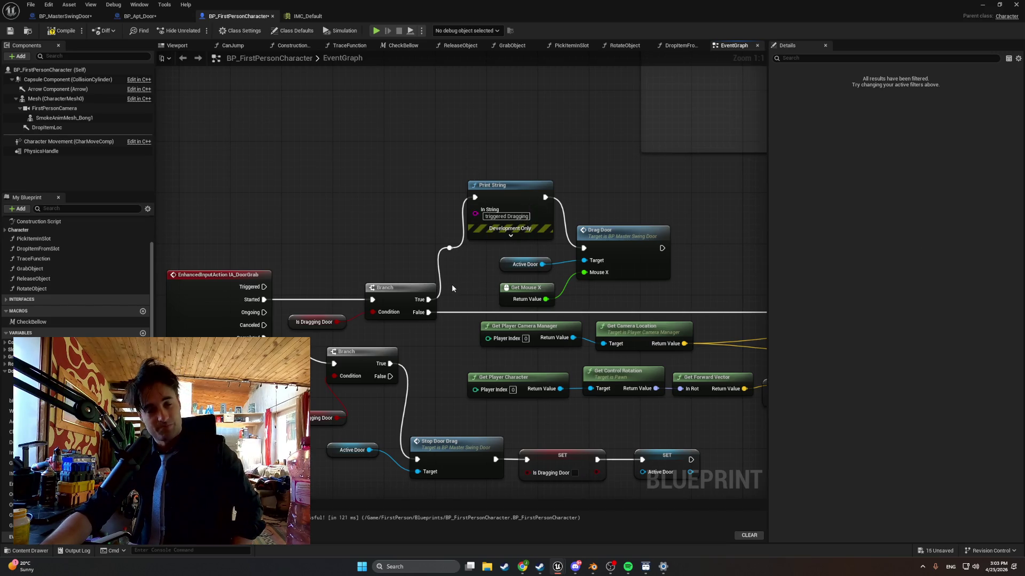
{"action": "scroll", "coordinate": [456, 293], "scroll_direction": "down", "scroll_amount": 1}
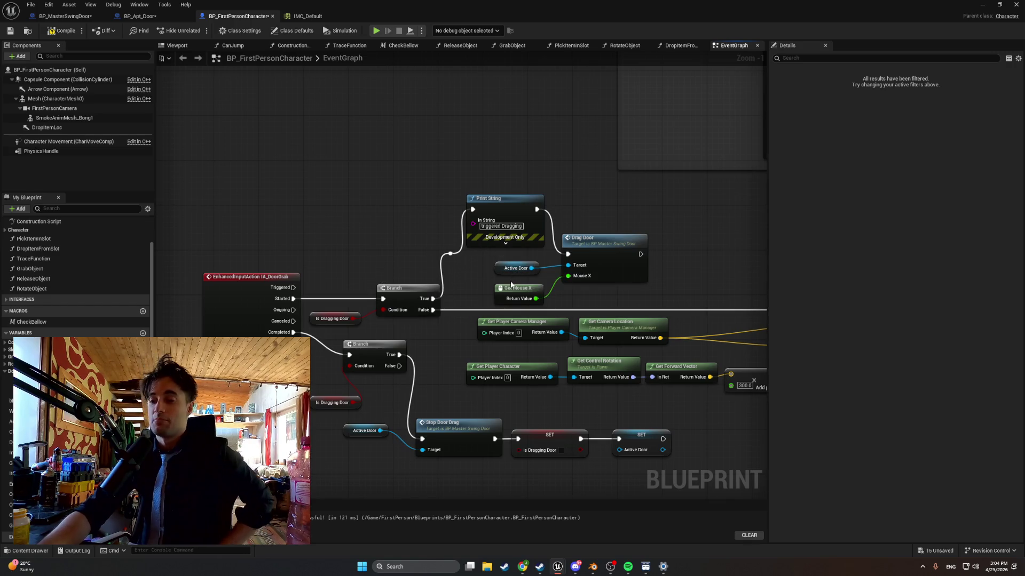
{"action": "scroll", "coordinate": [394, 452], "scroll_direction": "down", "scroll_amount": 5}
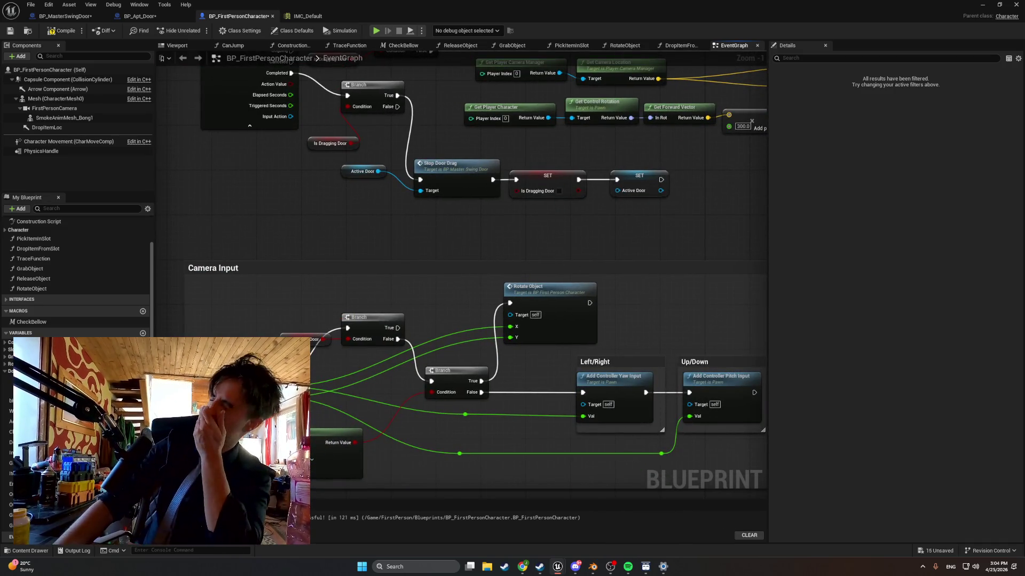
Move the new Branch and Is Dragging Door getter up and to the right, clear of the look-input wires
{"action": "scroll", "coordinate": [489, 435], "scroll_direction": "up", "scroll_amount": 4}
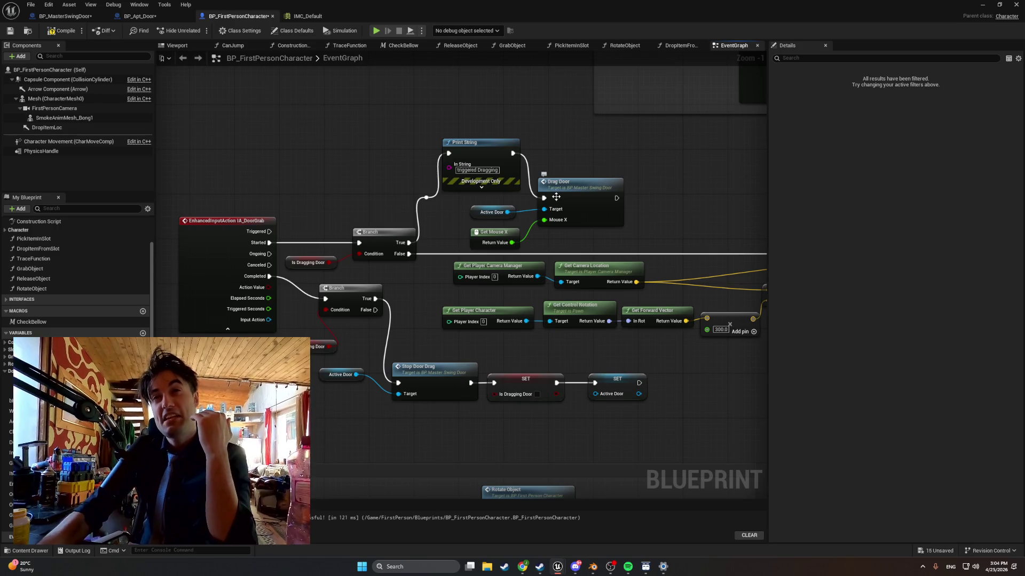
{"action": "scroll", "coordinate": [242, 170], "scroll_direction": "down", "scroll_amount": 4}
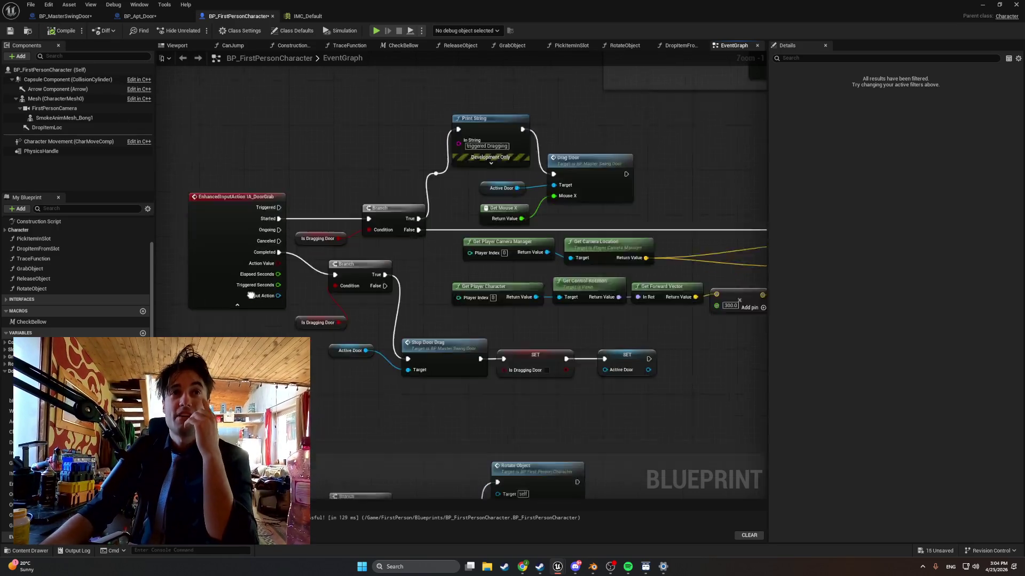
{"action": "left_click_drag", "start_coordinate": [411, 354], "coordinate": [317, 398]}
{"action": "left_click_drag", "start_coordinate": [398, 375], "coordinate": [420, 344]}
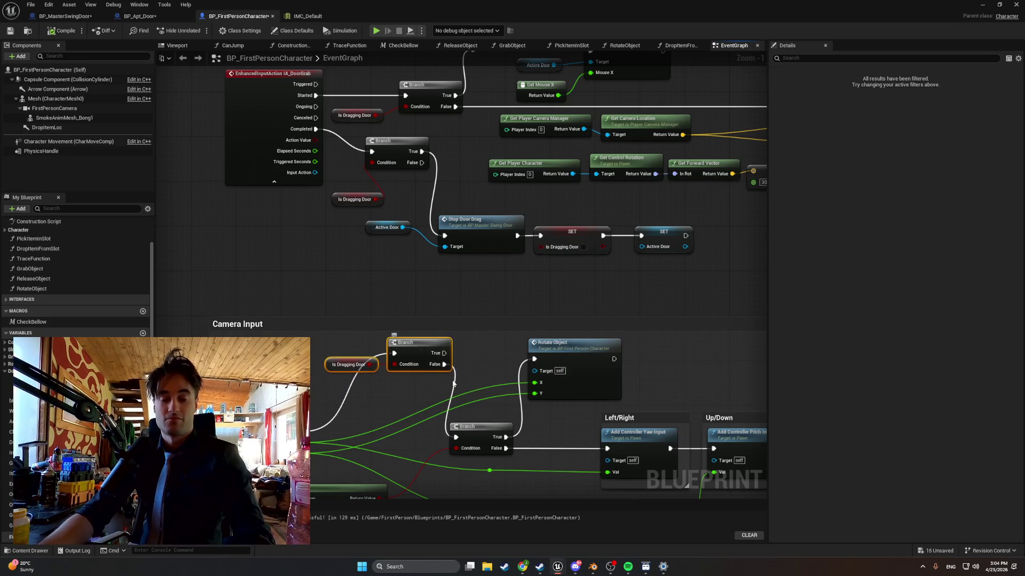
Take a Snipping Tool capture of the door-grab section of the graph
{"action": "key", "text": "super+shift+s"}
{"action": "key", "text": "Escape"}
{"action": "left_click_drag", "start_coordinate": [473, 319], "coordinate": [475, 390]}
{"action": "key", "text": "super+shift+s"}
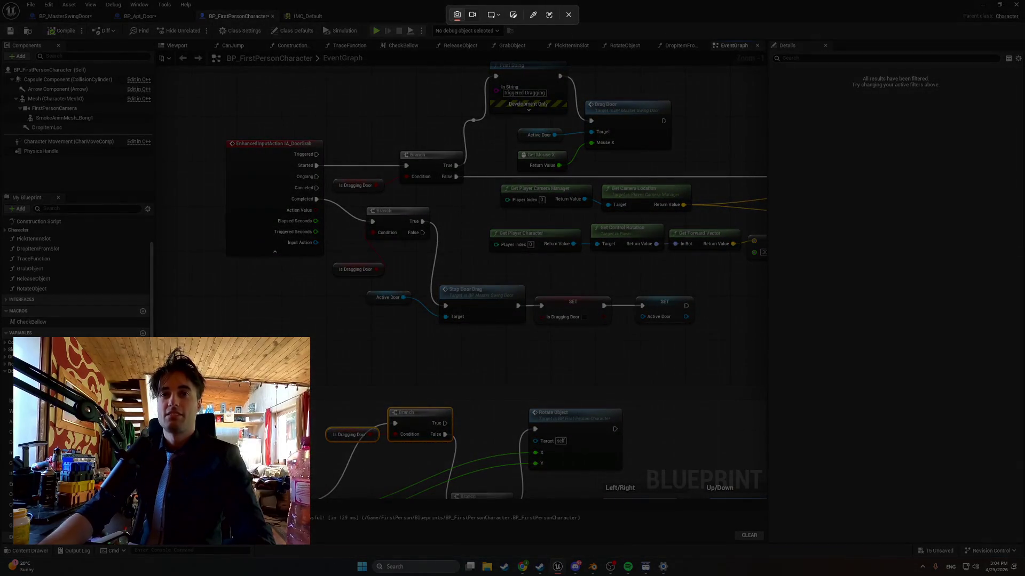
{"action": "left_click_drag", "start_coordinate": [247, 487], "coordinate": [682, 65]}
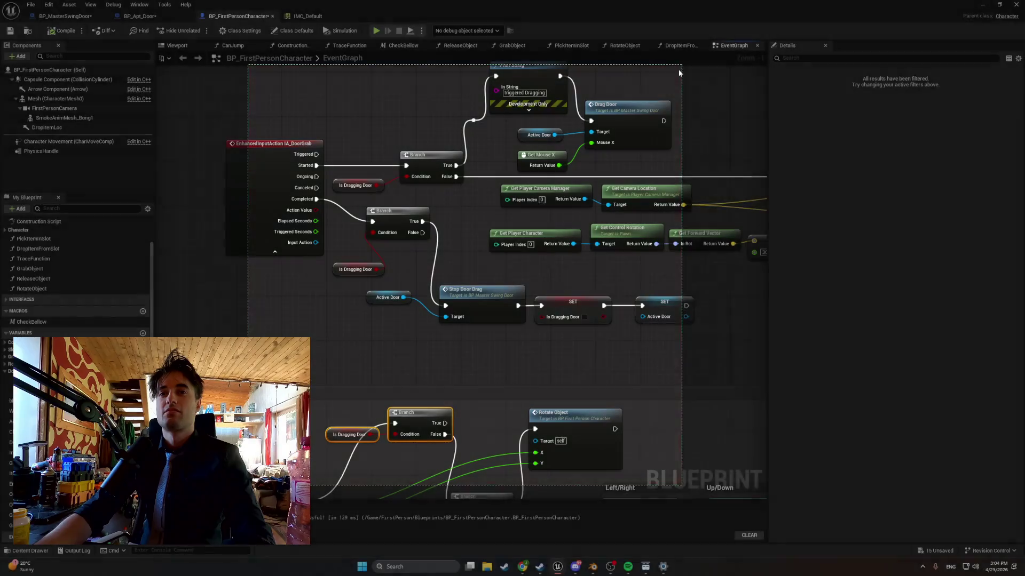
Capture the area further down the graph, then bring Camera Input back into view
{"action": "scroll", "coordinate": [504, 263], "scroll_direction": "down", "scroll_amount": 1}
{"action": "key", "text": "super+shift+s"}
{"action": "mouse_move", "coordinate": [260, 489]}
{"action": "left_mouse_down"}
{"action": "mouse_move", "coordinate": [625, 132]}
{"action": "mouse_move", "coordinate": [651, 91]}
{"action": "mouse_move", "coordinate": [767, 87]}
{"action": "left_mouse_up"}
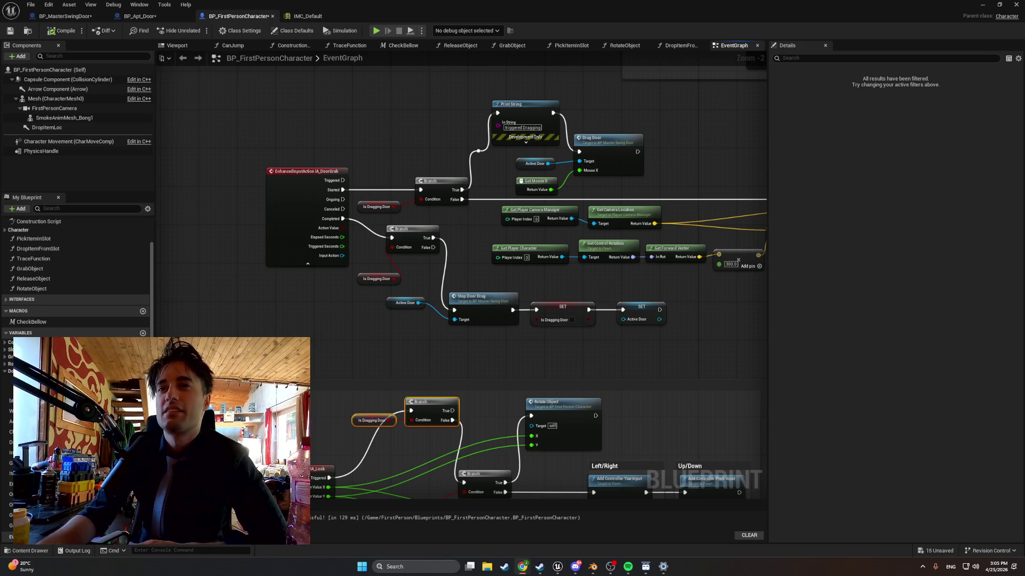
{"action": "mouse_move", "coordinate": [476, 433]}
{"action": "left_mouse_down"}
{"action": "mouse_move", "coordinate": [441, 383]}
{"action": "mouse_move", "coordinate": [452, 366]}
{"action": "left_mouse_up"}
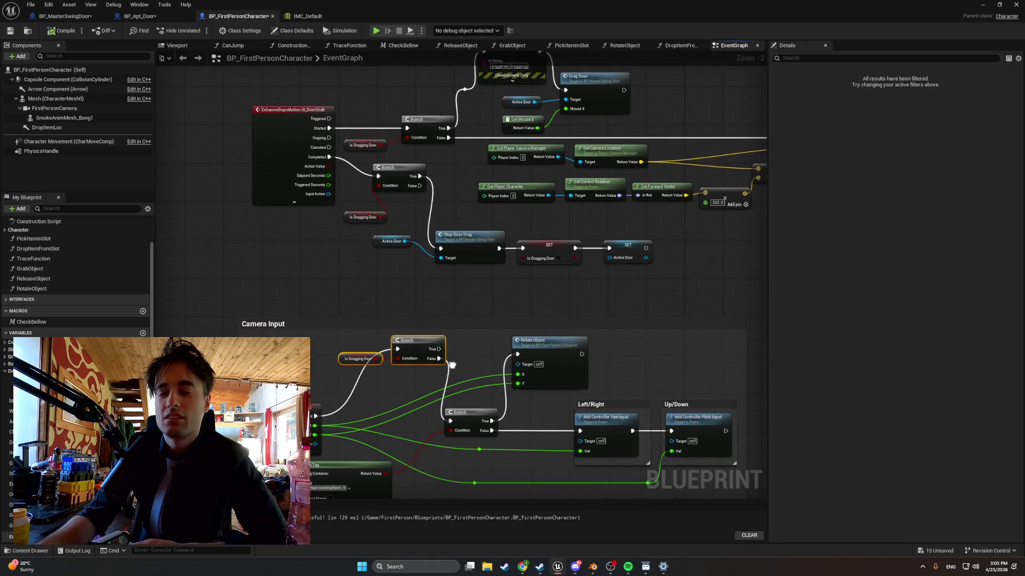
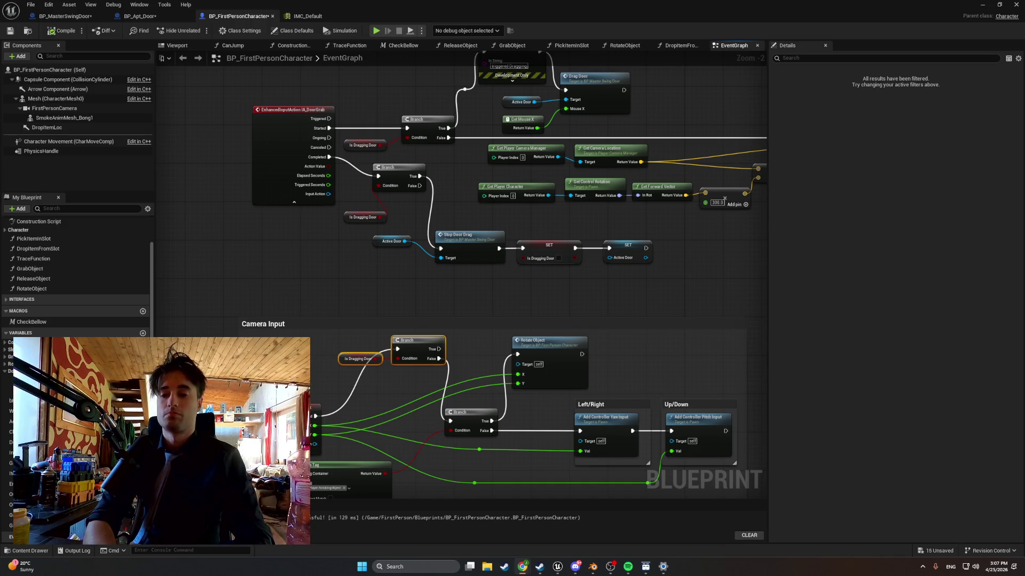
Screenshot the Camera Input area and place a copy of the Active Door node above it
{"action": "key", "text": "super+shift+s"}
{"action": "left_click_drag", "start_coordinate": [213, 478], "coordinate": [734, 298]}
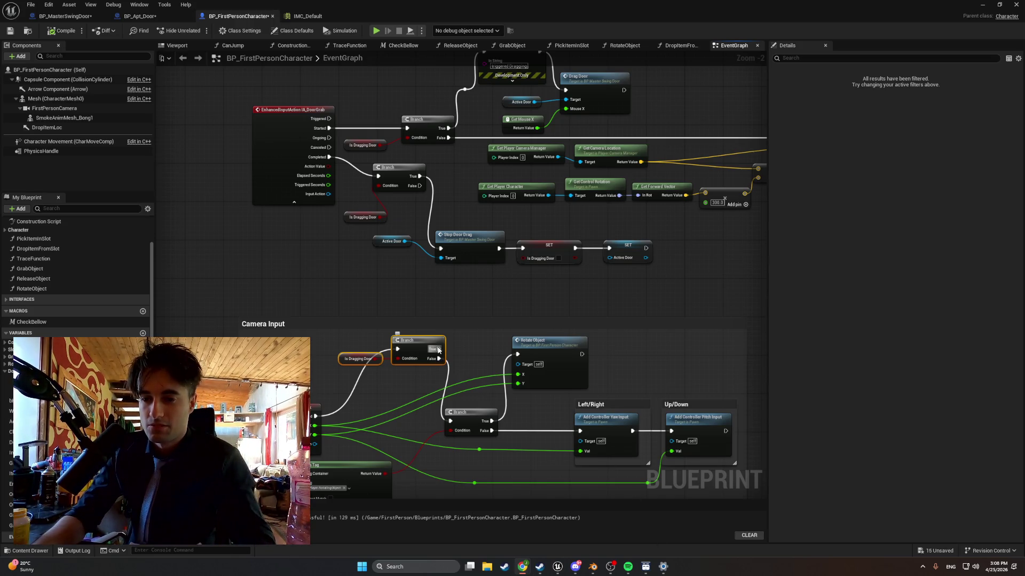
{"action": "left_click", "coordinate": [386, 243]}
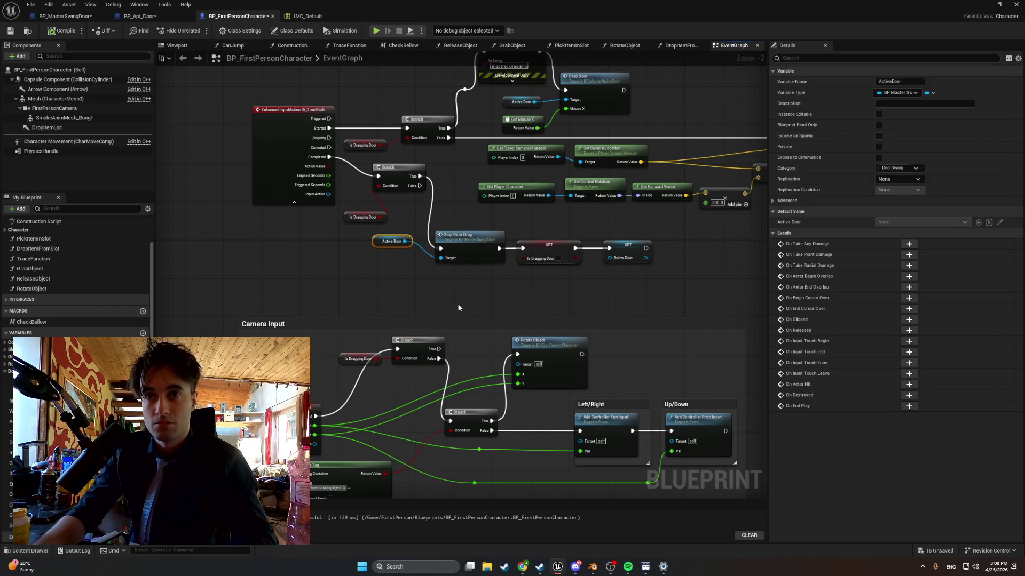
{"action": "key", "text": "ctrl+c"}
{"action": "key", "text": "ctrl+v"}
{"action": "left_click_drag", "start_coordinate": [459, 306], "coordinate": [415, 309]}
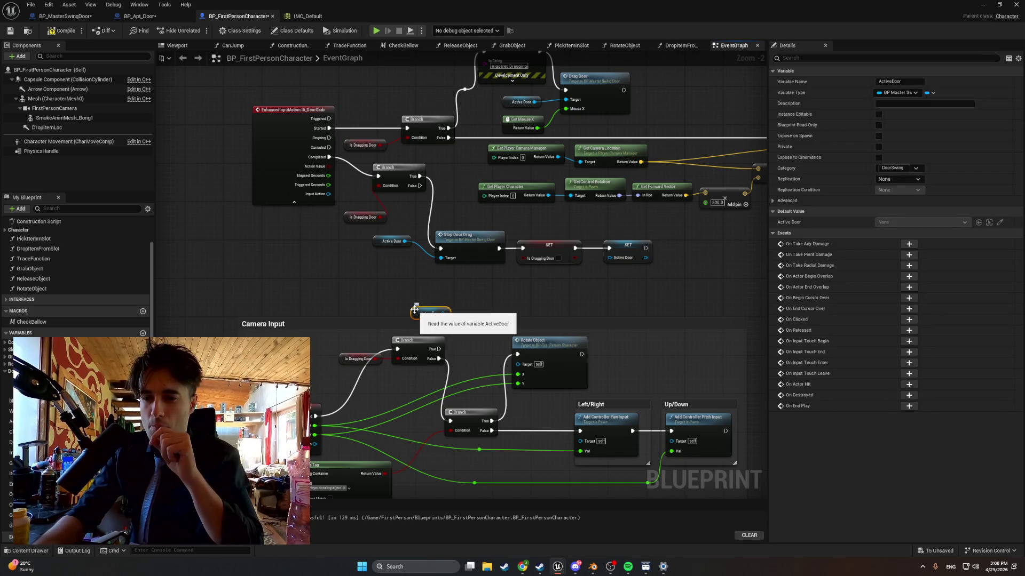
Add a Drag Door call on Active Door, run from the Is Dragging Door branch's True output
{"action": "left_click_drag", "start_coordinate": [443, 313], "coordinate": [484, 309]}
{"action": "type", "text": "drag"}
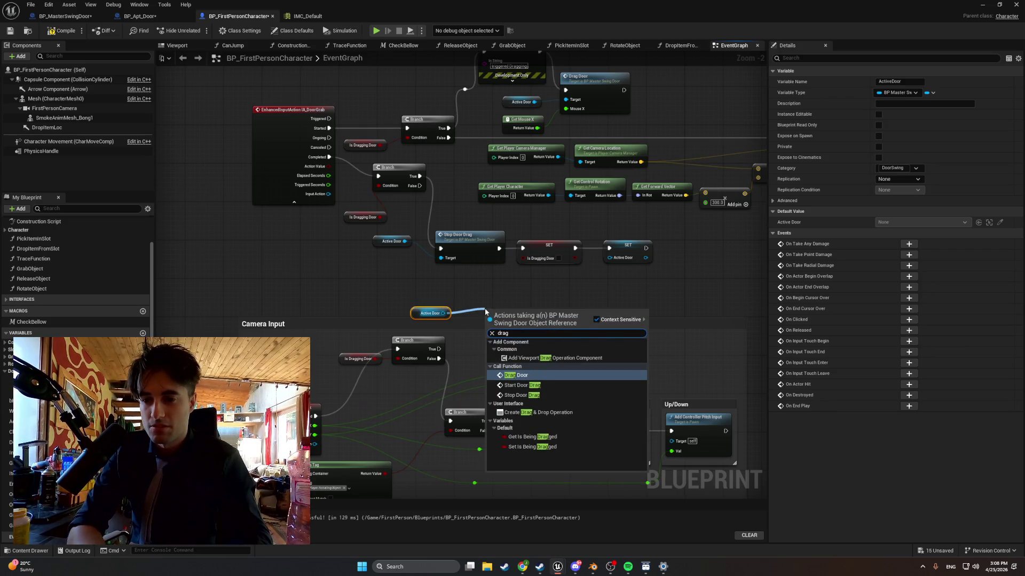
{"action": "key", "text": "Return"}
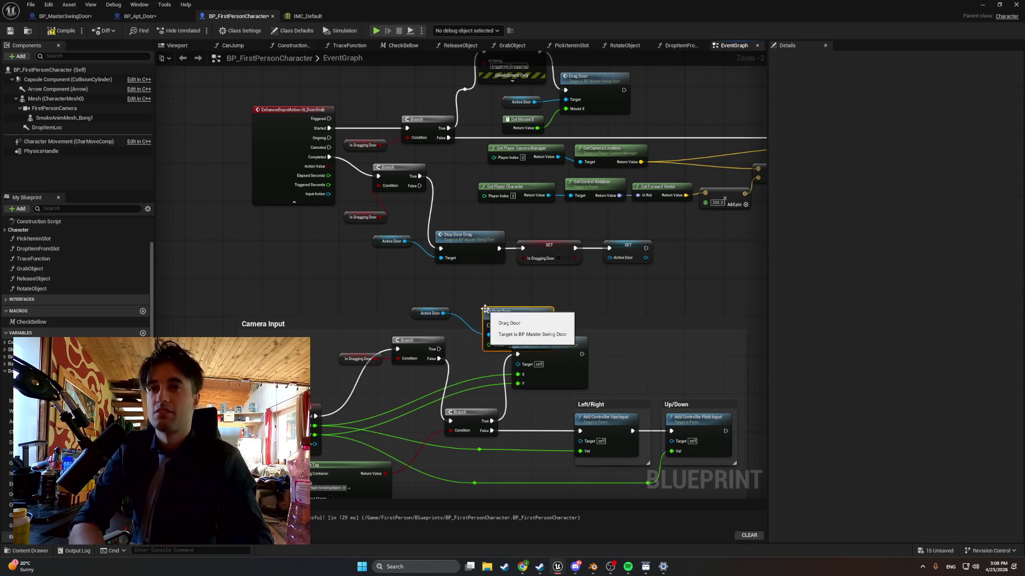
{"action": "left_click", "coordinate": [441, 345]}
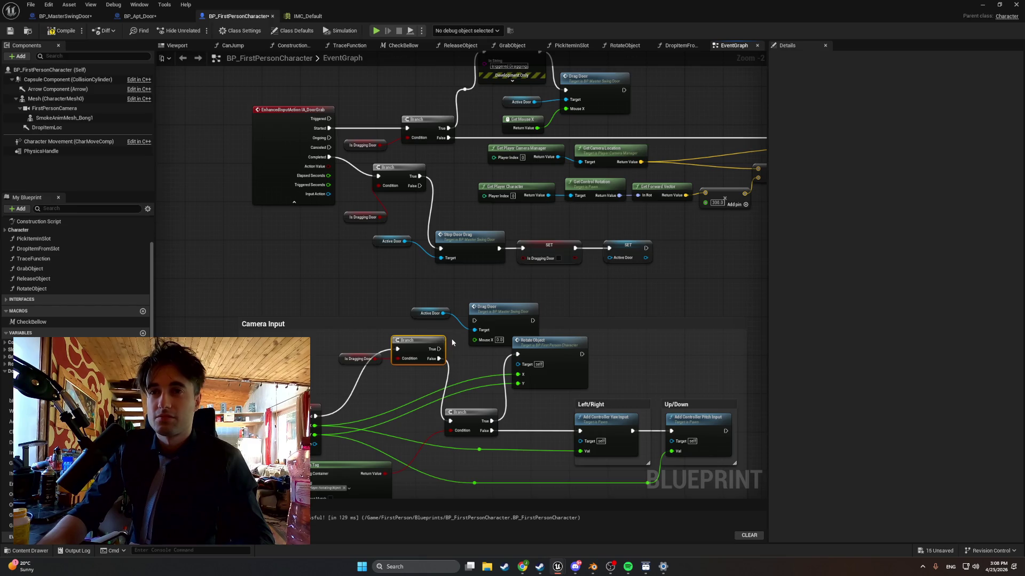
{"action": "left_click_drag", "start_coordinate": [439, 349], "coordinate": [502, 294]}
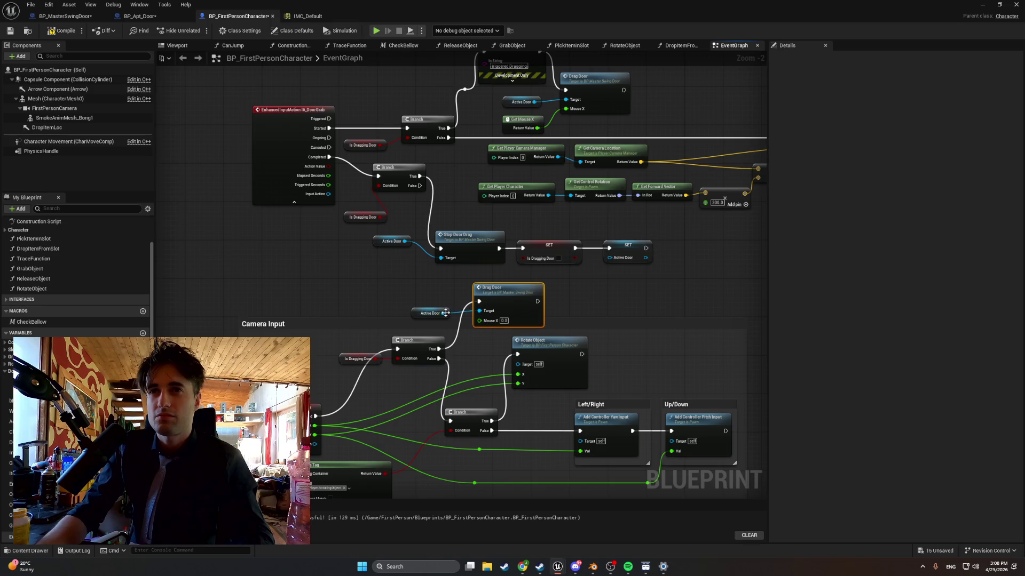
Duplicate the Get Mouse X node
{"action": "left_click", "coordinate": [521, 120]}
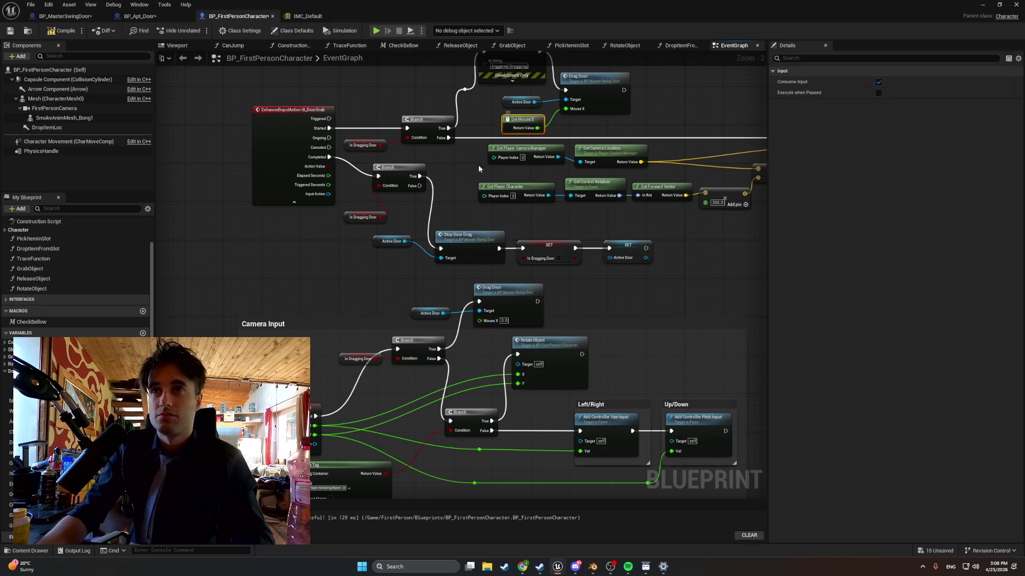
{"action": "key", "text": "ctrl+c"}
{"action": "key", "text": "ctrl+v"}
Place Get Mouse X under Active Door and rearrange the Branch, Is Dragging Door getter and Drag Door
{"action": "mouse_move", "coordinate": [427, 260]}
{"action": "left_mouse_down"}
{"action": "mouse_move", "coordinate": [417, 313]}
{"action": "mouse_move", "coordinate": [427, 332]}
{"action": "mouse_move", "coordinate": [479, 321]}
{"action": "mouse_move", "coordinate": [438, 324]}
{"action": "mouse_move", "coordinate": [382, 372]}
{"action": "mouse_move", "coordinate": [401, 352]}
{"action": "mouse_move", "coordinate": [331, 366]}
{"action": "left_mouse_up"}
{"action": "mouse_move", "coordinate": [443, 314]}
{"action": "left_mouse_down"}
{"action": "mouse_move", "coordinate": [422, 302]}
{"action": "mouse_move", "coordinate": [431, 318]}
{"action": "mouse_move", "coordinate": [430, 304]}
{"action": "mouse_move", "coordinate": [408, 320]}
{"action": "left_mouse_up"}
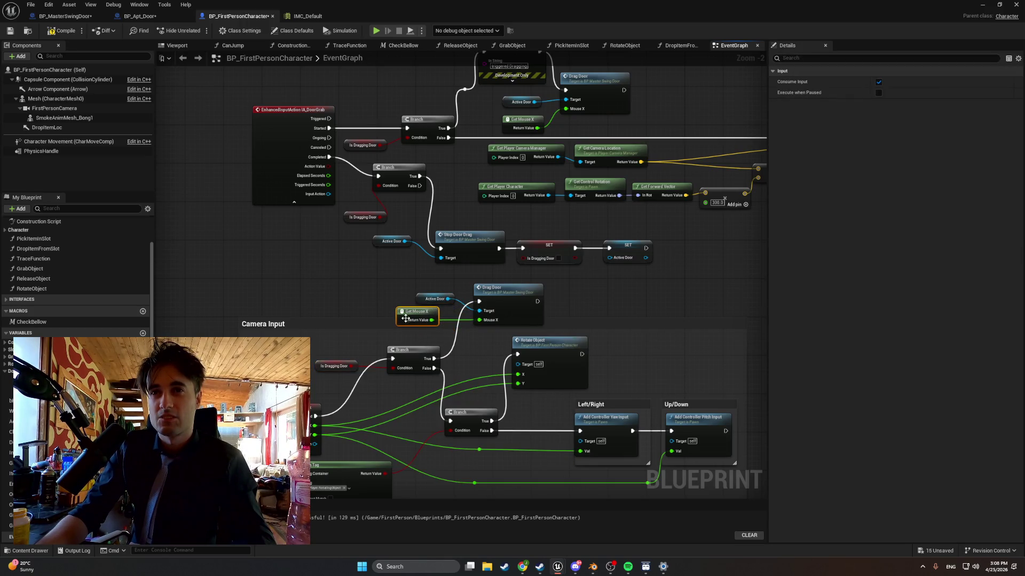
{"action": "mouse_move", "coordinate": [484, 295]}
{"action": "left_mouse_down"}
{"action": "mouse_move", "coordinate": [472, 339]}
{"action": "mouse_move", "coordinate": [485, 303]}
{"action": "left_mouse_up"}
{"action": "left_click_drag", "start_coordinate": [470, 368], "coordinate": [407, 297]}
{"action": "left_click", "coordinate": [407, 298]}
{"action": "left_click_drag", "start_coordinate": [404, 346], "coordinate": [375, 332]}
{"action": "left_click_drag", "start_coordinate": [323, 368], "coordinate": [285, 364]}
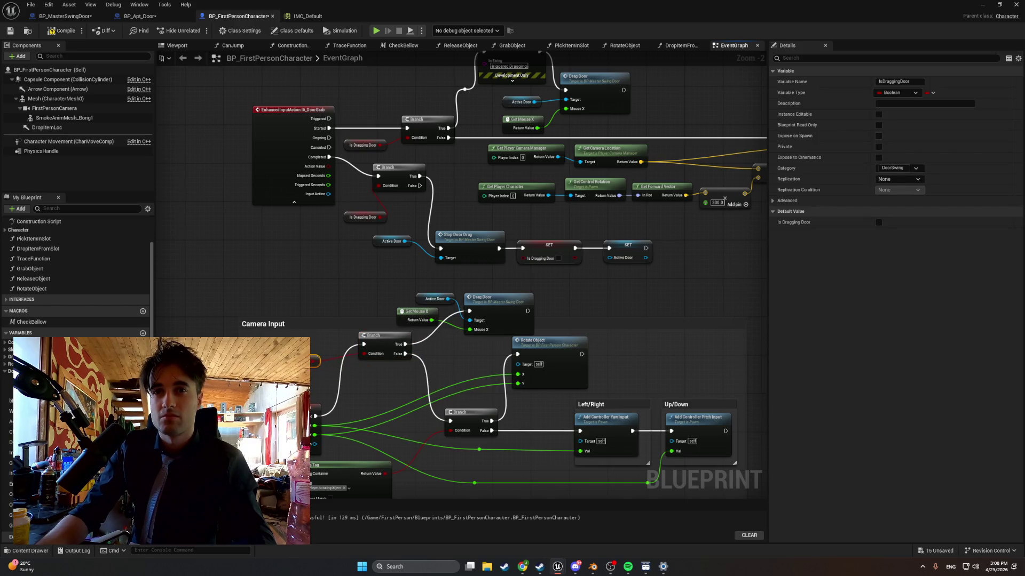
{"action": "mouse_move", "coordinate": [401, 311]}
{"action": "left_mouse_down"}
{"action": "mouse_move", "coordinate": [424, 335]}
{"action": "mouse_move", "coordinate": [326, 304]}
{"action": "mouse_move", "coordinate": [384, 315]}
{"action": "mouse_move", "coordinate": [374, 312]}
{"action": "left_mouse_up"}
{"action": "mouse_move", "coordinate": [472, 298]}
{"action": "left_mouse_down"}
{"action": "mouse_move", "coordinate": [514, 285]}
{"action": "mouse_move", "coordinate": [495, 278]}
{"action": "left_mouse_up"}
Add a reroute point on Drag Door's exec wire and screenshot the Drag Door area
{"action": "double_click", "coordinate": [449, 311]}
{"action": "mouse_move", "coordinate": [452, 312]}
{"action": "left_mouse_down"}
{"action": "mouse_move", "coordinate": [414, 293]}
{"action": "mouse_move", "coordinate": [470, 318]}
{"action": "mouse_move", "coordinate": [461, 317]}
{"action": "left_mouse_up"}
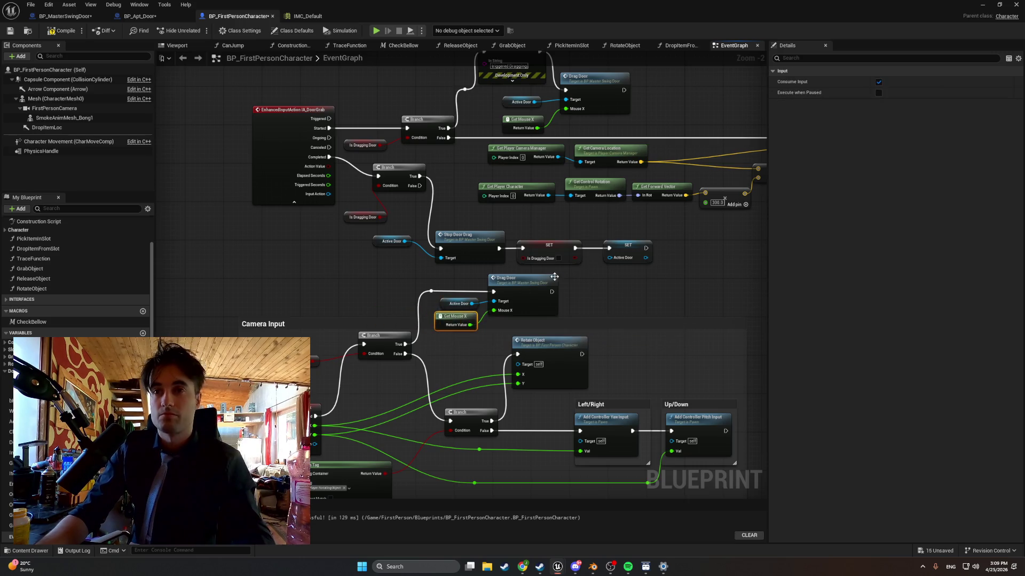
{"action": "key", "text": "super+shift+s"}
{"action": "mouse_move", "coordinate": [572, 270]}
{"action": "left_mouse_down"}
{"action": "mouse_move", "coordinate": [275, 377]}
{"action": "mouse_move", "coordinate": [259, 396]}
{"action": "left_mouse_up"}
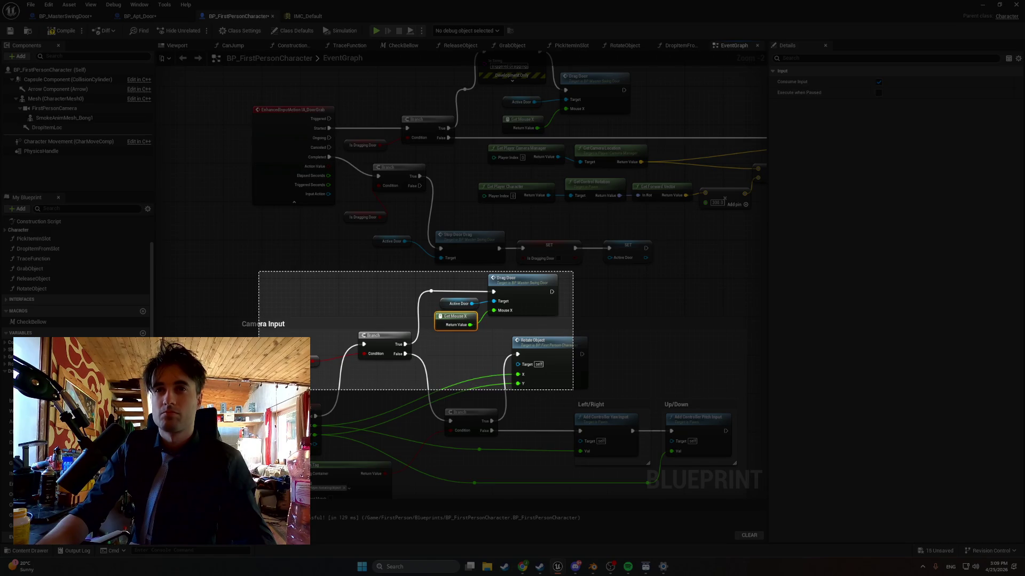
{"action": "key", "text": "super+shift+s"}
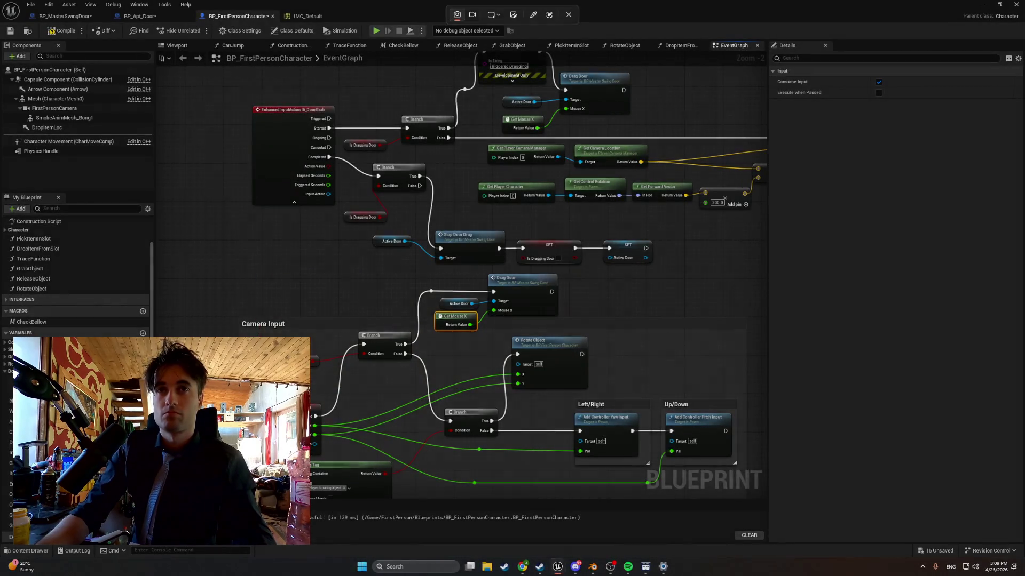
{"action": "key", "text": "Escape"}
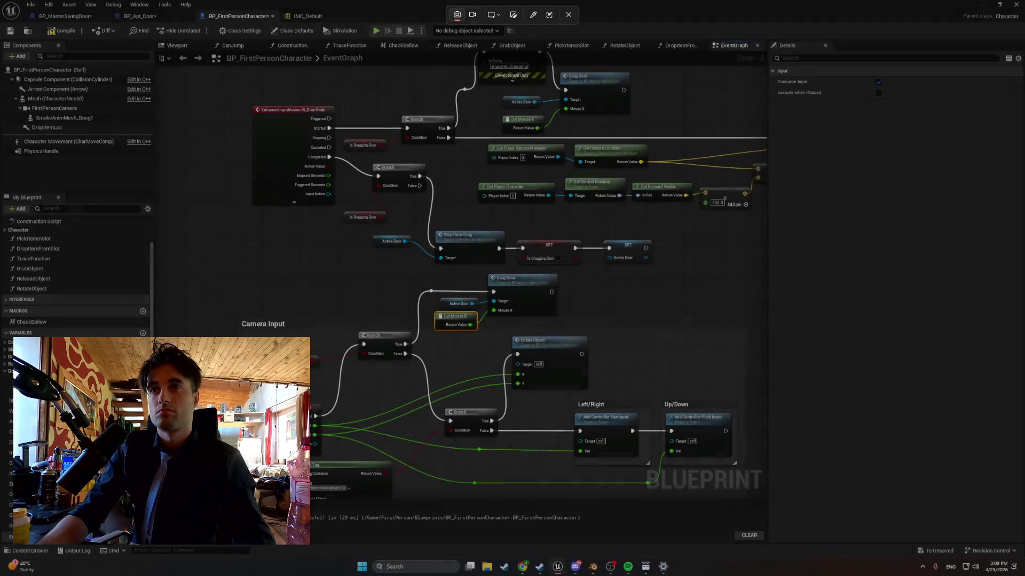
{"action": "left_click_drag", "start_coordinate": [331, 290], "coordinate": [328, 345]}
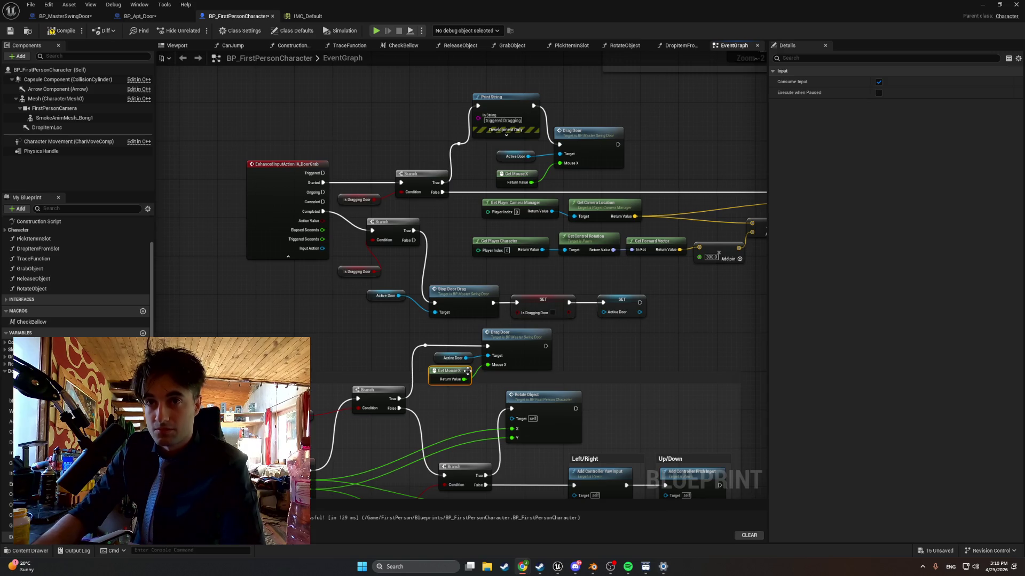
{"action": "key", "text": "Delete"}
Feed the look input's X value into Drag Door's Mouse X and recompile
{"action": "scroll", "coordinate": [457, 417], "scroll_direction": "down", "scroll_amount": 2}
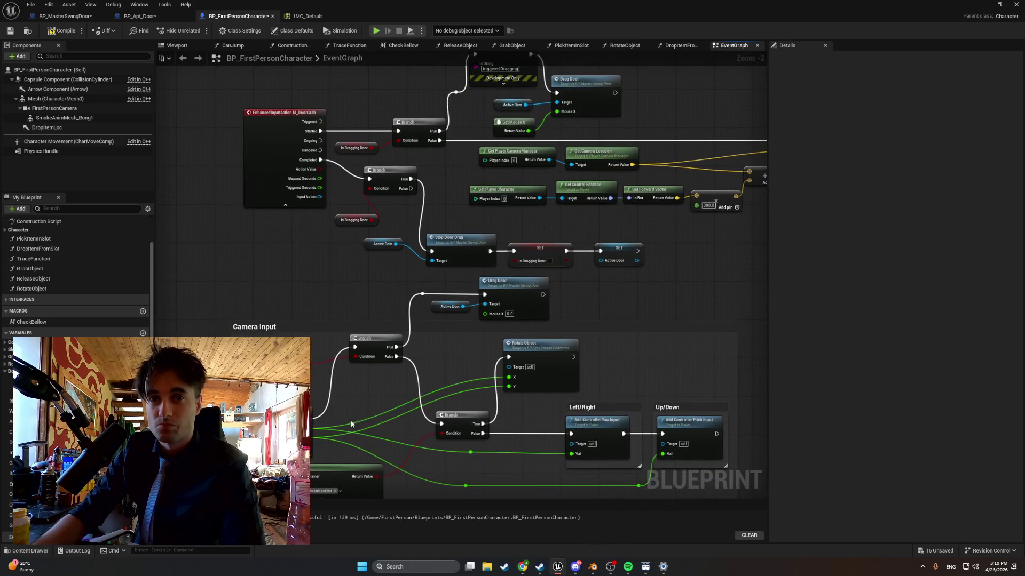
{"action": "left_click_drag", "start_coordinate": [306, 429], "coordinate": [496, 316]}
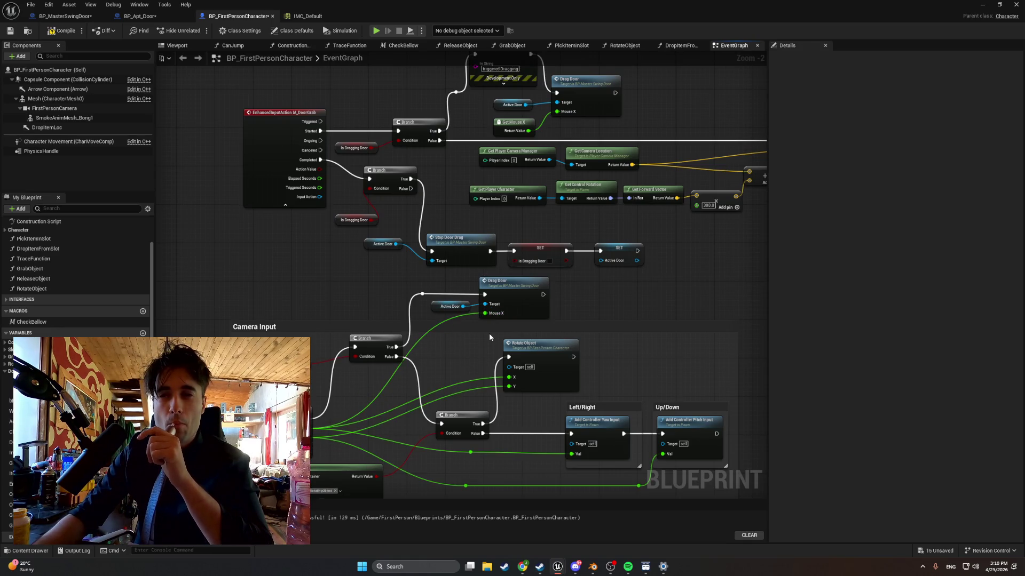
{"action": "left_click", "coordinate": [60, 31]}
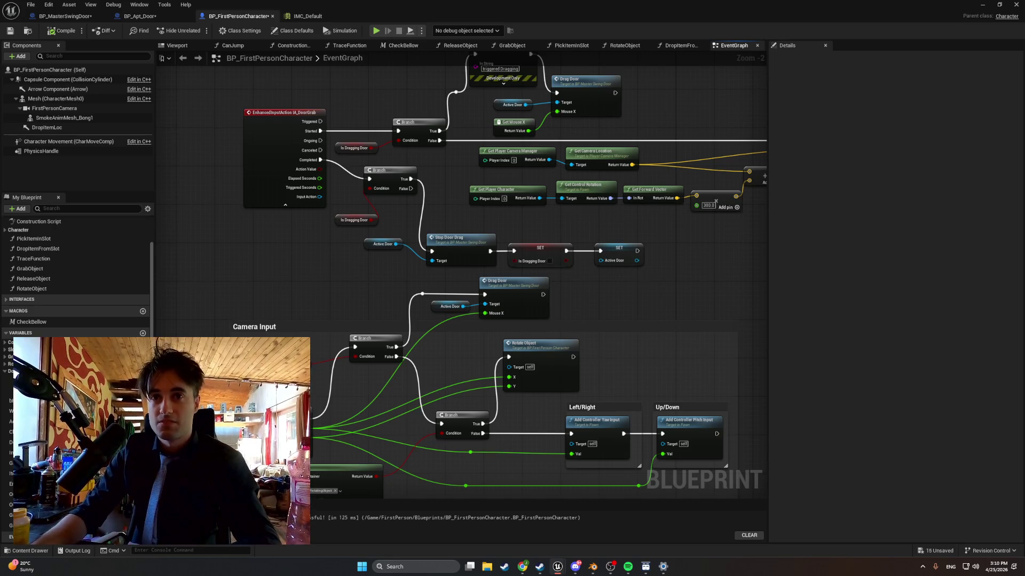
Screenshot the Drag Door section, then disconnect DoorGrab Started from its Branch
{"action": "key", "text": "super+shift+s"}
{"action": "mouse_move", "coordinate": [220, 277]}
{"action": "left_mouse_down"}
{"action": "mouse_move", "coordinate": [566, 398]}
{"action": "mouse_move", "coordinate": [566, 456]}
{"action": "left_mouse_up"}
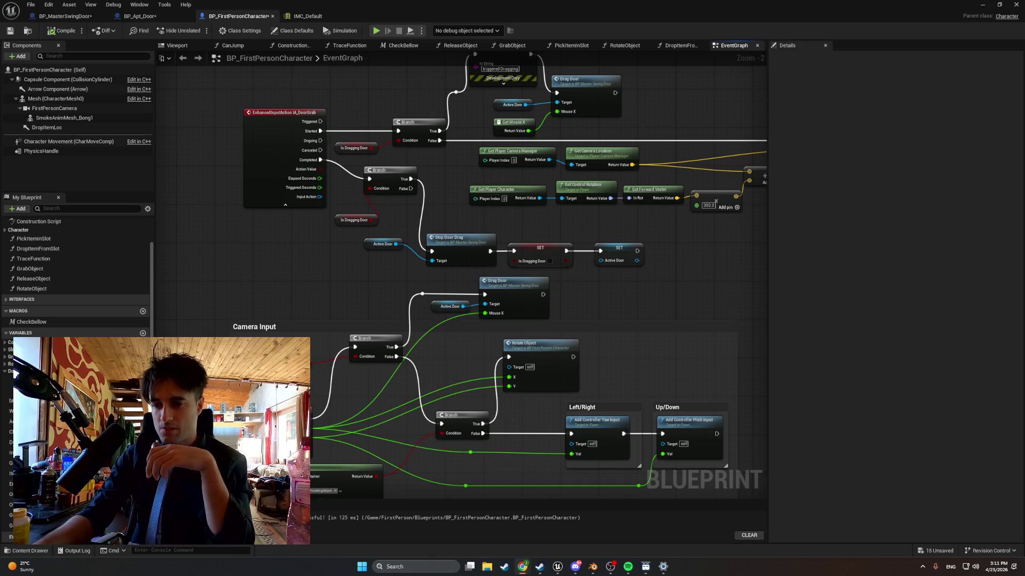
{"action": "scroll", "coordinate": [573, 341], "scroll_direction": "up", "scroll_amount": 1}
{"action": "scroll", "coordinate": [572, 341], "scroll_direction": "down", "scroll_amount": 2}
{"action": "left_click_drag", "start_coordinate": [573, 341], "coordinate": [577, 405]}
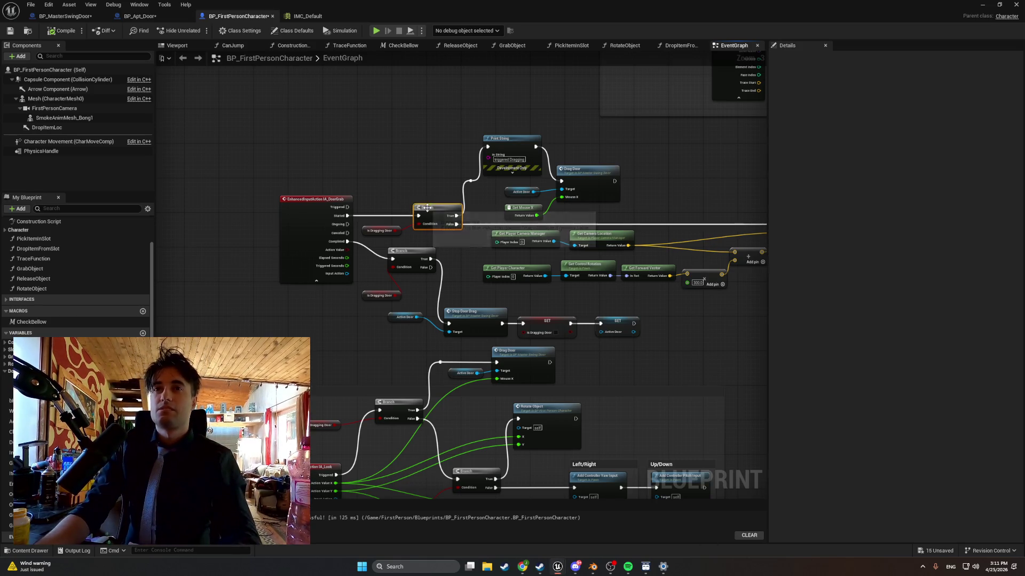
{"action": "left_click", "coordinate": [381, 216], "text": "alt"}
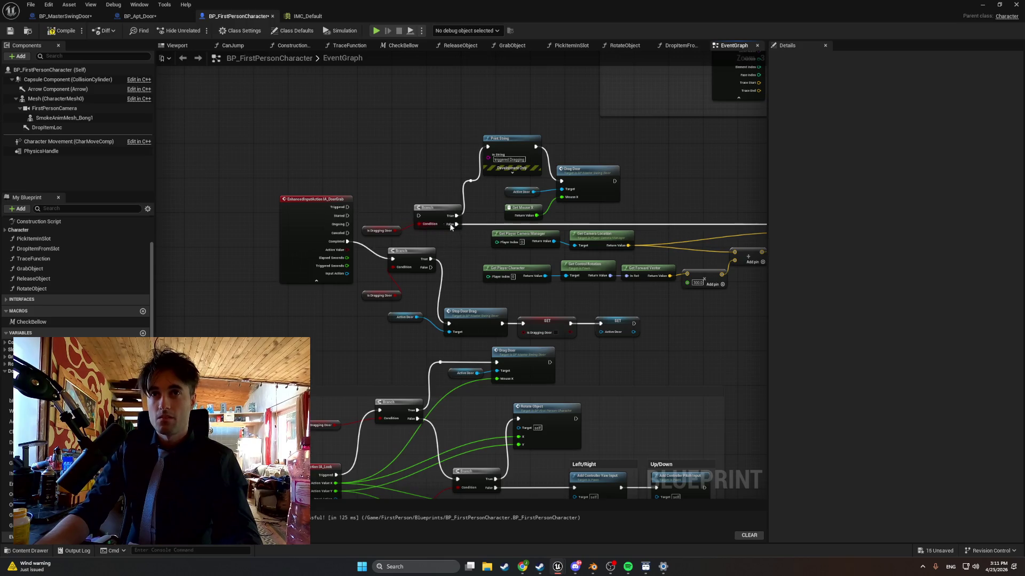
Break the Branch False wire, reconnect Is Dragging Door to its condition, and move the door nodes up
{"action": "left_click", "coordinate": [475, 225], "text": "alt"}
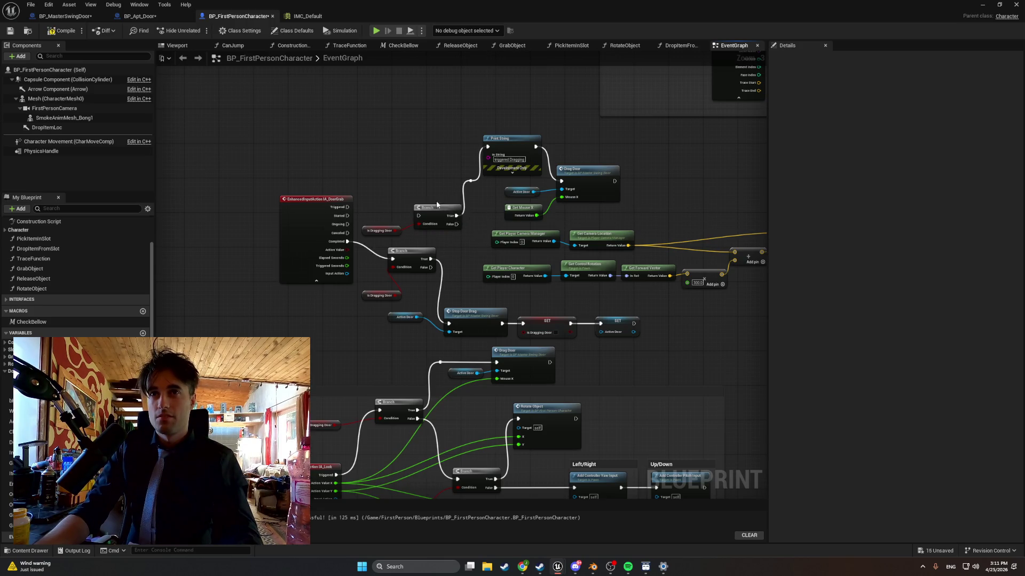
{"action": "left_click_drag", "start_coordinate": [437, 205], "coordinate": [418, 144]}
{"action": "left_click_drag", "start_coordinate": [362, 232], "coordinate": [366, 169]}
{"action": "left_click_drag", "start_coordinate": [564, 137], "coordinate": [500, 217]}
{"action": "left_click_drag", "start_coordinate": [570, 176], "coordinate": [571, 151]}
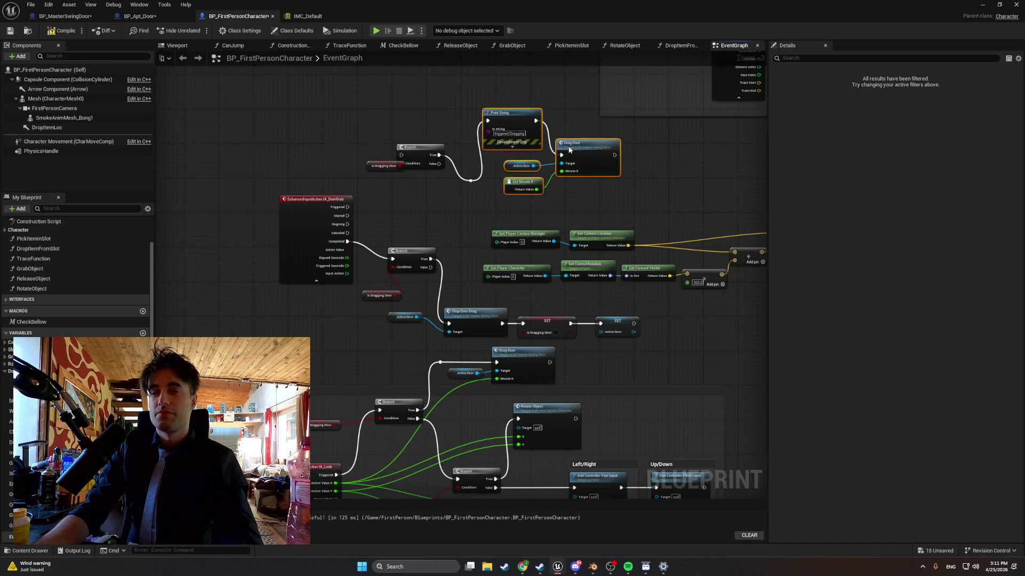
{"action": "left_click_drag", "start_coordinate": [347, 214], "coordinate": [390, 205]}
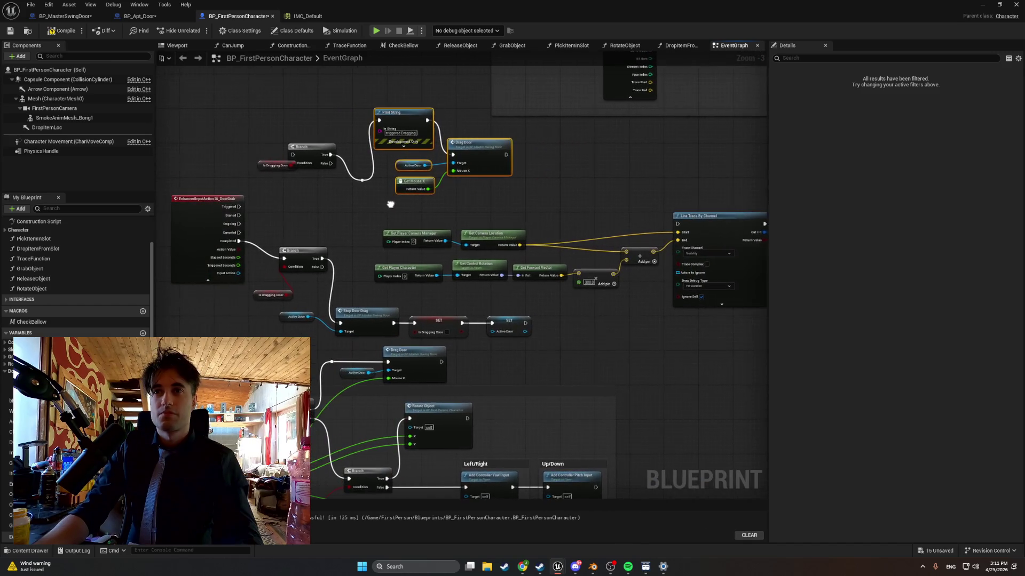
Wire IA_DoorGrab Started into Line Trace By Channel and screenshot the trace and camera-input graph
{"action": "left_click_drag", "start_coordinate": [239, 215], "coordinate": [678, 224]}
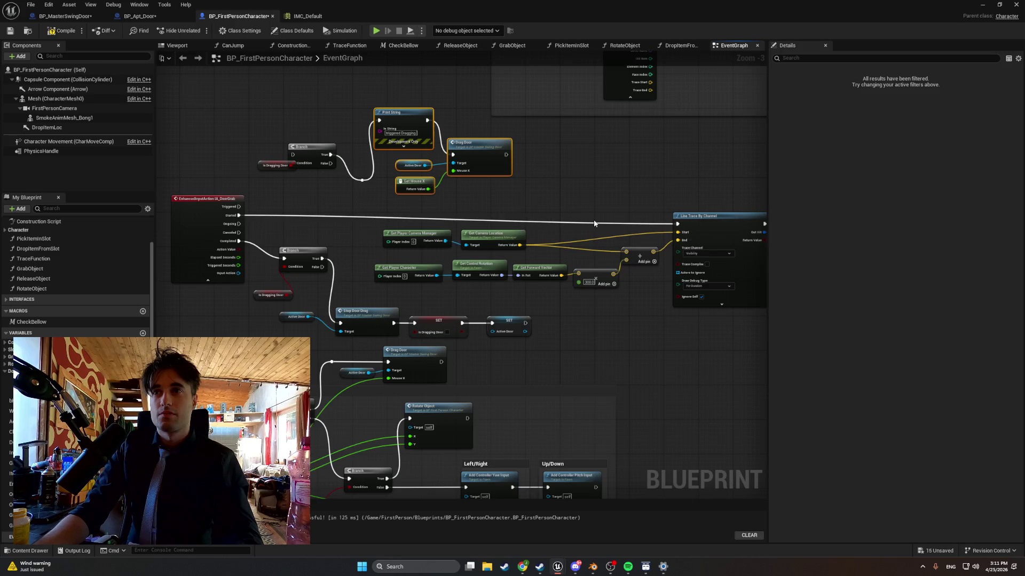
{"action": "left_click_drag", "start_coordinate": [371, 188], "coordinate": [389, 190]}
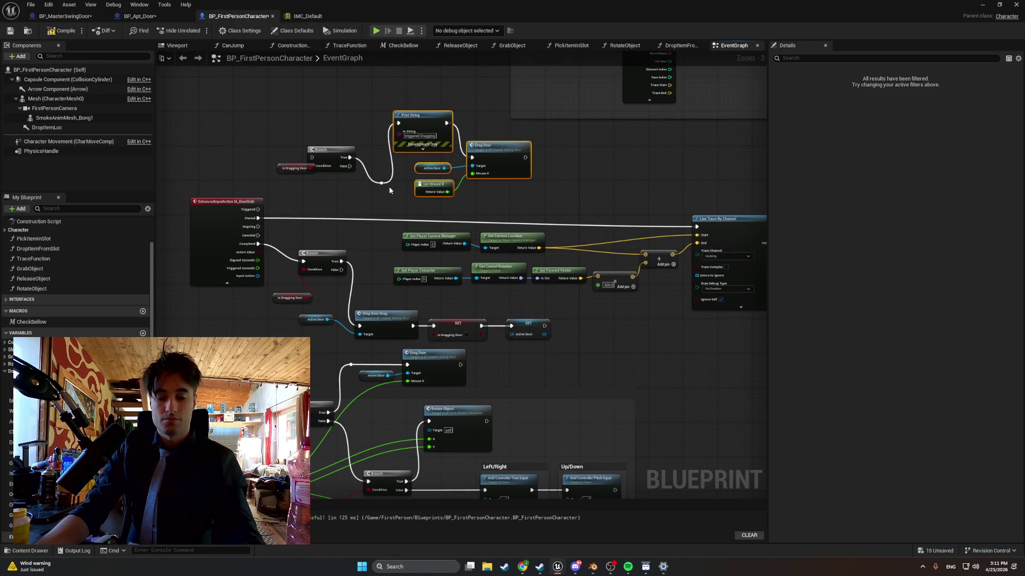
{"action": "key", "text": "super+shift+s"}
{"action": "mouse_move", "coordinate": [727, 198]}
{"action": "left_mouse_down"}
{"action": "mouse_move", "coordinate": [641, 231]}
{"action": "mouse_move", "coordinate": [69, 343]}
{"action": "mouse_move", "coordinate": [203, 477]}
{"action": "mouse_move", "coordinate": [191, 491]}
{"action": "left_mouse_up"}
{"action": "left_click_drag", "start_coordinate": [242, 352], "coordinate": [240, 242]}
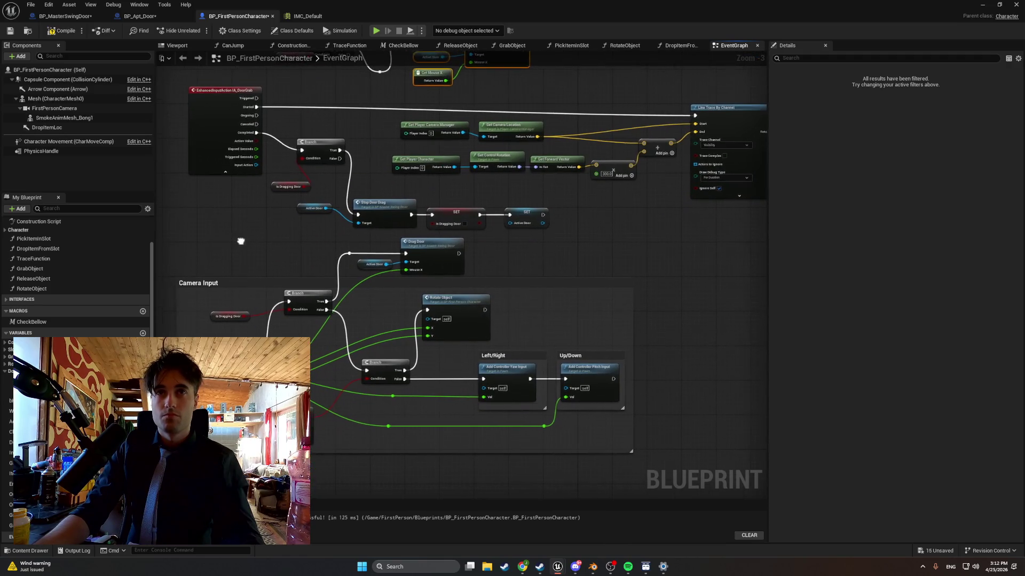
{"action": "key", "text": "super+shift+s"}
{"action": "mouse_move", "coordinate": [179, 75]}
{"action": "left_mouse_down"}
{"action": "mouse_move", "coordinate": [785, 330]}
{"action": "mouse_move", "coordinate": [743, 460]}
{"action": "left_mouse_up"}
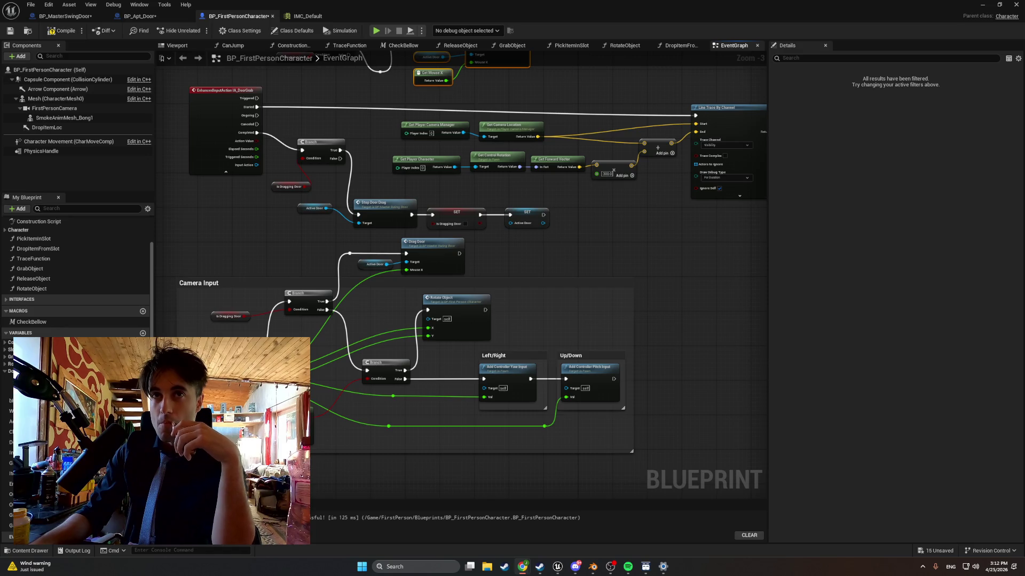
{"action": "left_click_drag", "start_coordinate": [503, 281], "coordinate": [538, 359]}
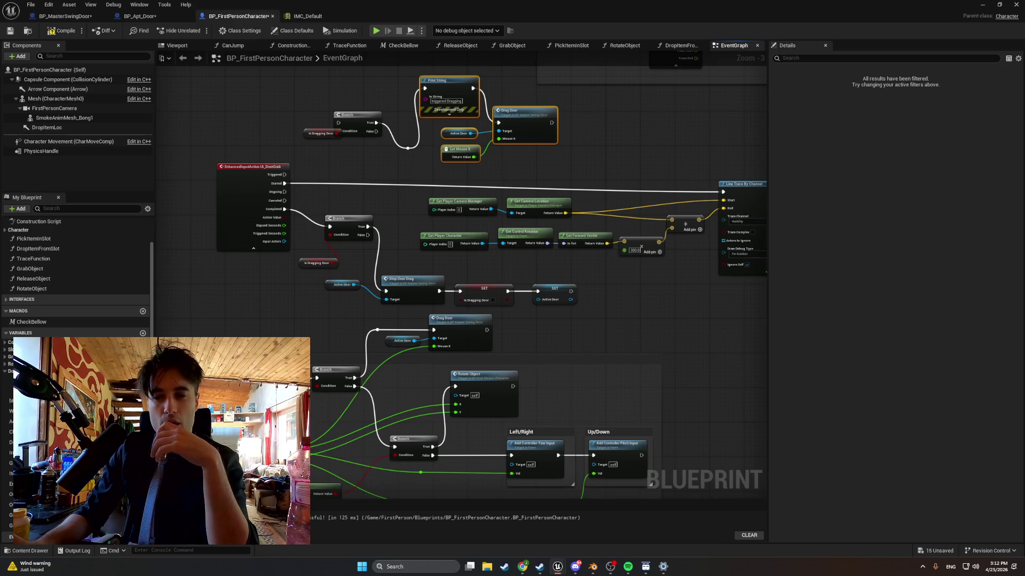
{"action": "mouse_move", "coordinate": [619, 358]}
{"action": "left_mouse_down"}
{"action": "mouse_move", "coordinate": [448, 357]}
{"action": "mouse_move", "coordinate": [353, 378]}
{"action": "left_mouse_up"}
Screenshot the door node graph, compile BP_FirstPersonCharacter, and go back to the level editor
{"action": "scroll", "coordinate": [378, 385], "scroll_direction": "down", "scroll_amount": 1}
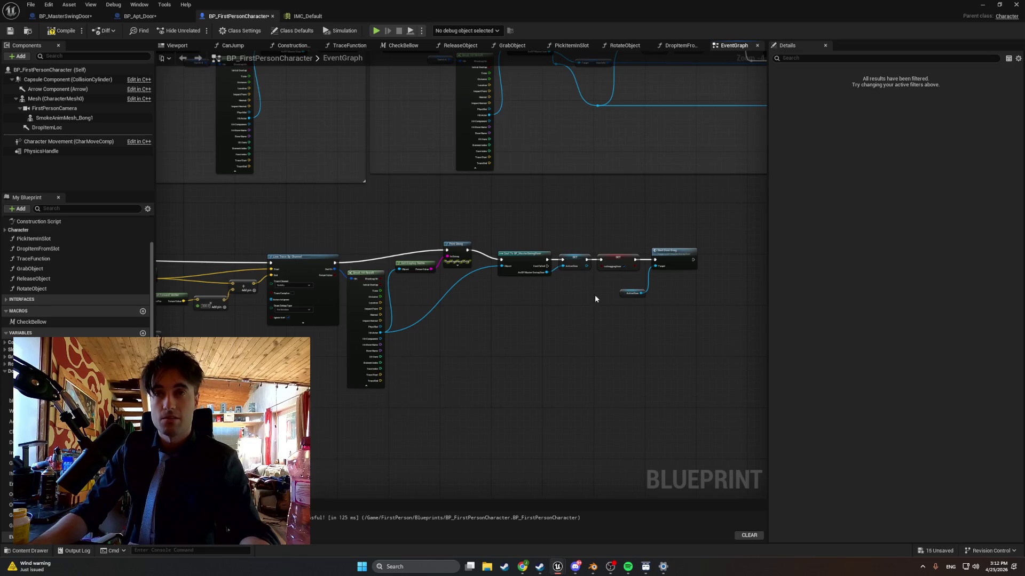
{"action": "key", "text": "super+shift+s"}
{"action": "mouse_move", "coordinate": [707, 216]}
{"action": "left_mouse_down"}
{"action": "mouse_move", "coordinate": [263, 411]}
{"action": "mouse_move", "coordinate": [238, 412]}
{"action": "left_mouse_up"}
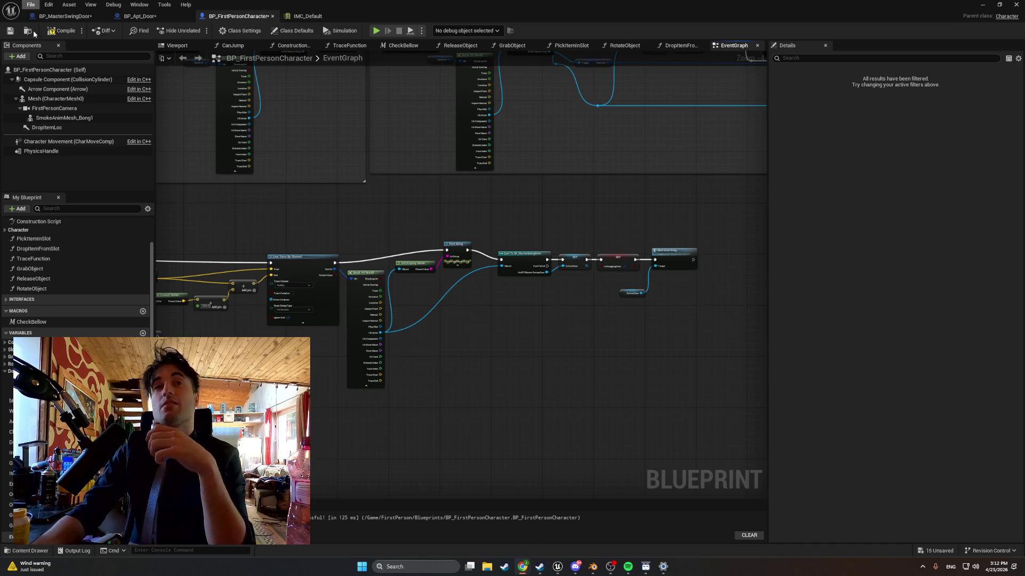
{"action": "left_click", "coordinate": [62, 30]}
{"action": "left_click", "coordinate": [982, 4]}
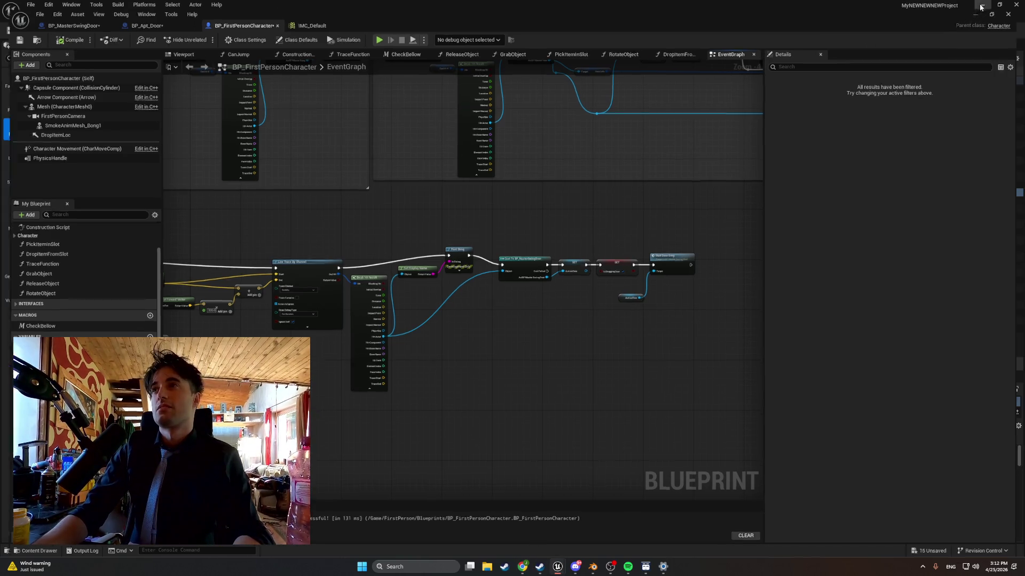
{"action": "left_click", "coordinate": [199, 30]}
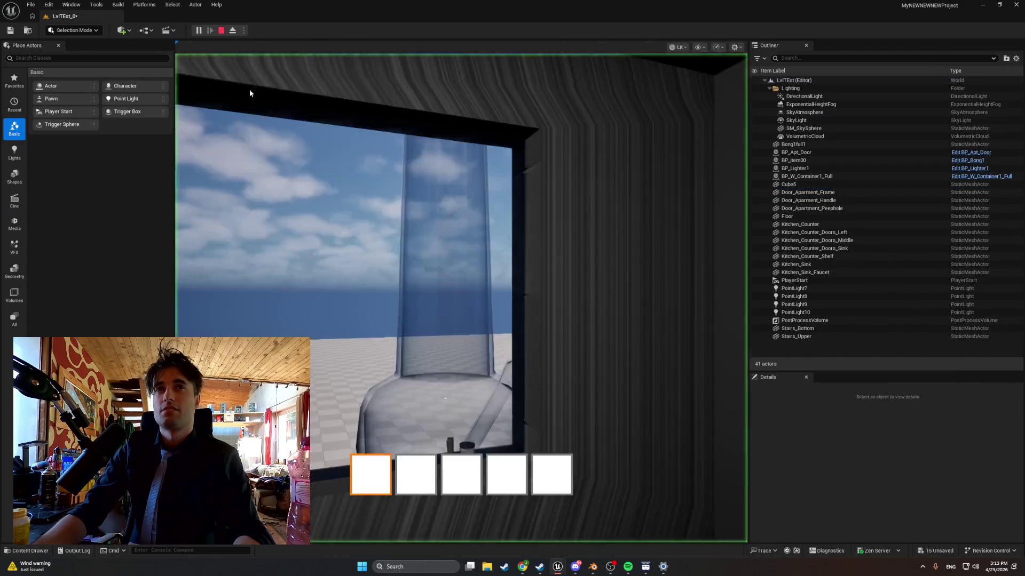
{"action": "mouse_move", "coordinate": [461, 298]}
{"action": "left_mouse_down"}
{"action": "mouse_move", "coordinate": [462, 214]}
{"action": "mouse_move", "coordinate": [461, 298]}
{"action": "mouse_move", "coordinate": [443, 288]}
{"action": "mouse_move", "coordinate": [480, 299]}
{"action": "mouse_move", "coordinate": [302, 332]}
{"action": "mouse_move", "coordinate": [462, 298]}
{"action": "left_mouse_up"}
{"action": "key", "text": "Escape"}
{"action": "left_click_drag", "start_coordinate": [454, 145], "coordinate": [454, 144]}
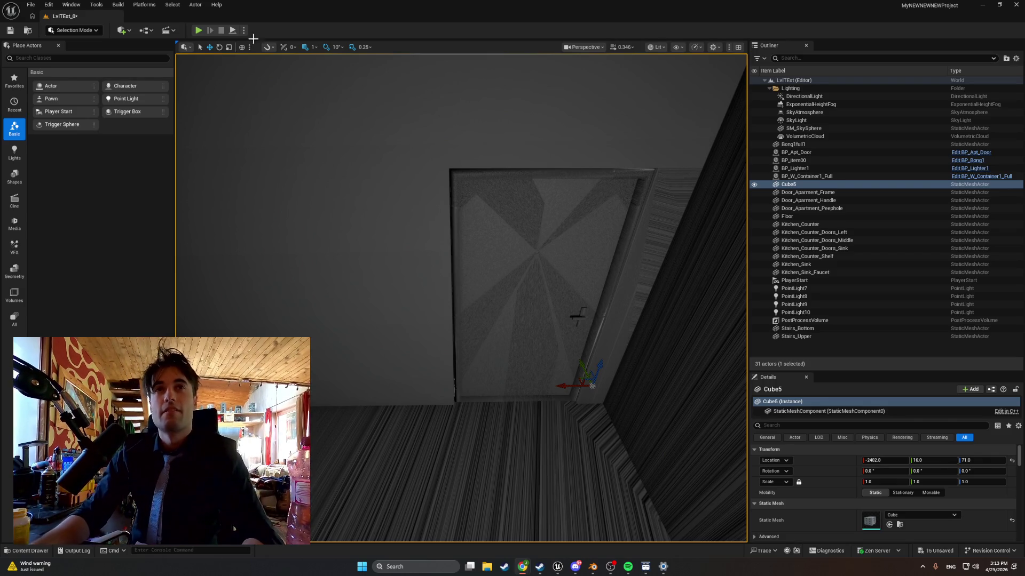
{"action": "left_click", "coordinate": [205, 31]}
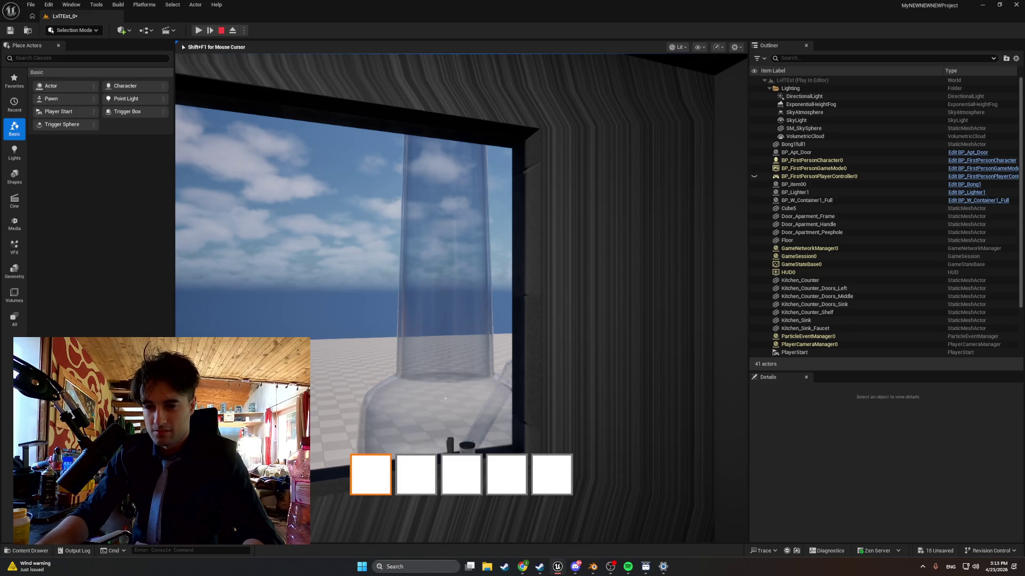
{"action": "key", "text": "Escape"}
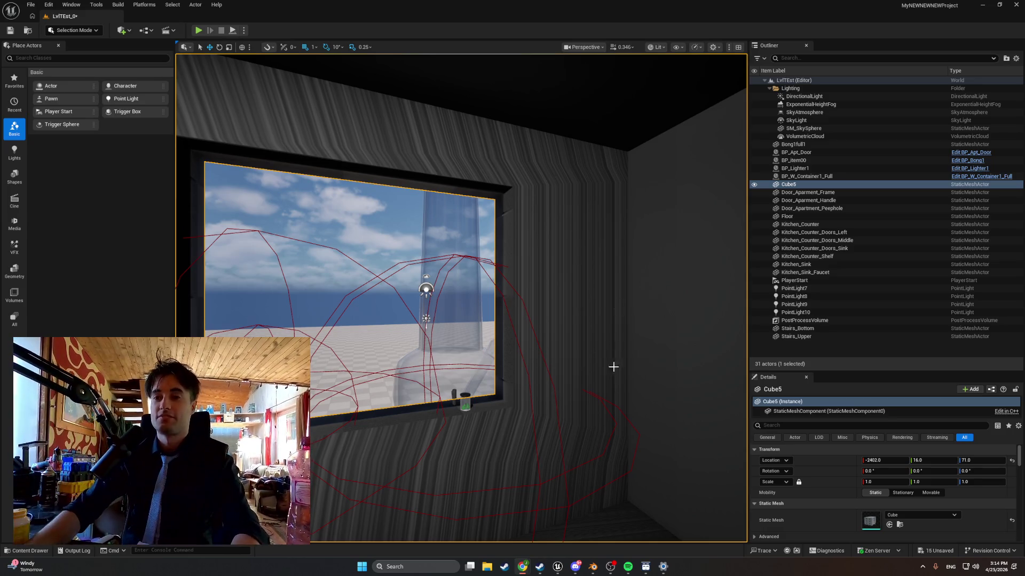
Back in the character Blueprint, delete the lower Drag Door node from Camera Input
{"action": "mouse_move", "coordinate": [555, 557]}
{"action": "left_click", "coordinate": [578, 528]}
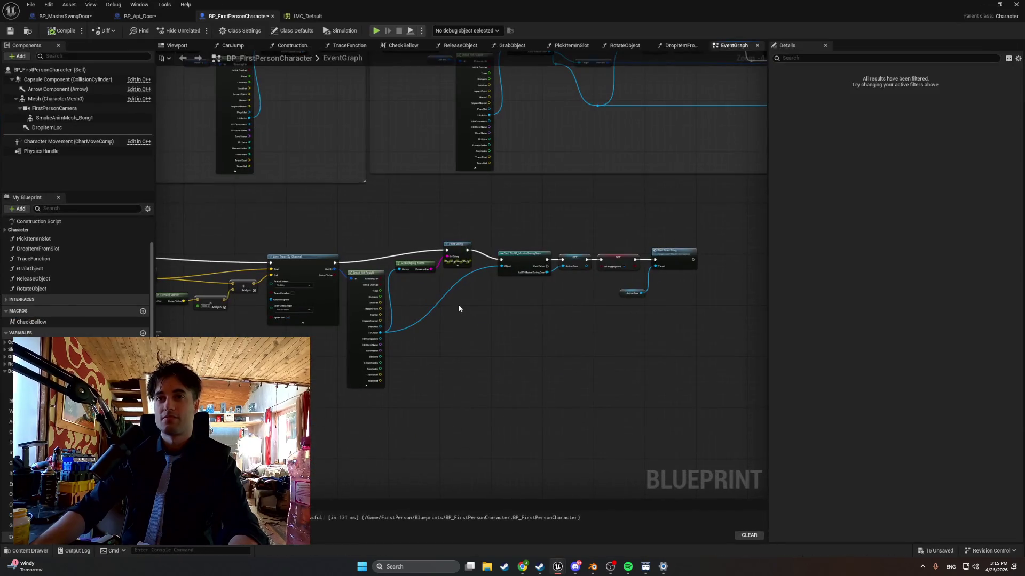
{"action": "mouse_move", "coordinate": [455, 300]}
{"action": "left_mouse_down"}
{"action": "mouse_move", "coordinate": [531, 370]}
{"action": "mouse_move", "coordinate": [613, 359]}
{"action": "mouse_move", "coordinate": [657, 293]}
{"action": "mouse_move", "coordinate": [455, 300]}
{"action": "left_mouse_up"}
{"action": "scroll", "coordinate": [456, 300], "scroll_direction": "up", "scroll_amount": 2}
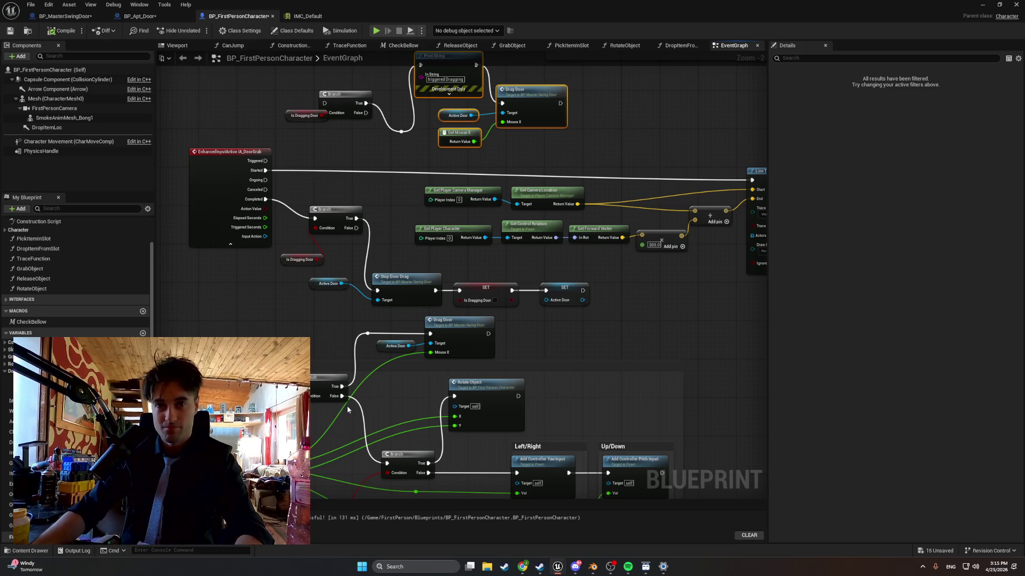
{"action": "left_click", "coordinate": [360, 387], "text": "alt"}
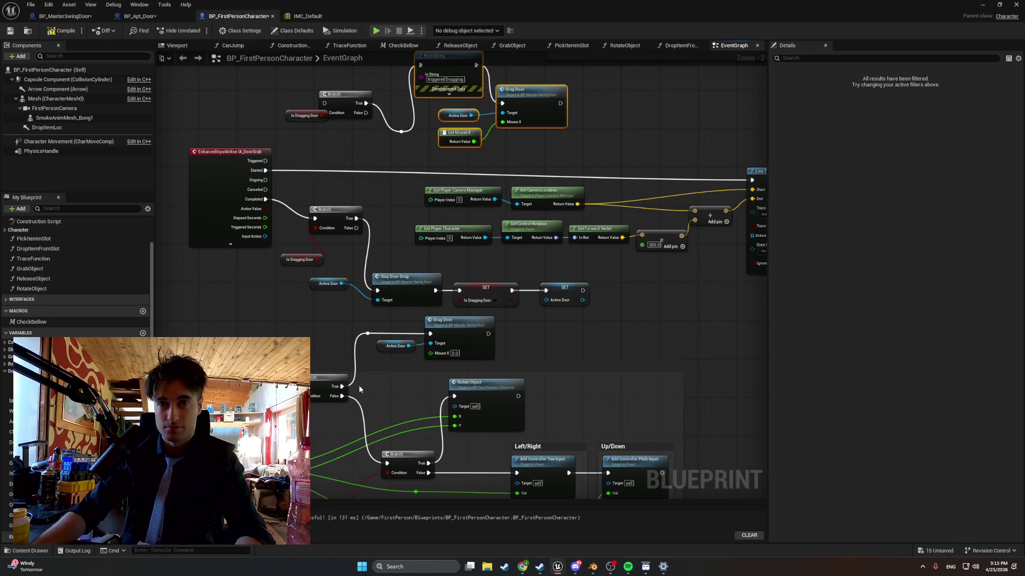
{"action": "left_click_drag", "start_coordinate": [490, 372], "coordinate": [426, 363]}
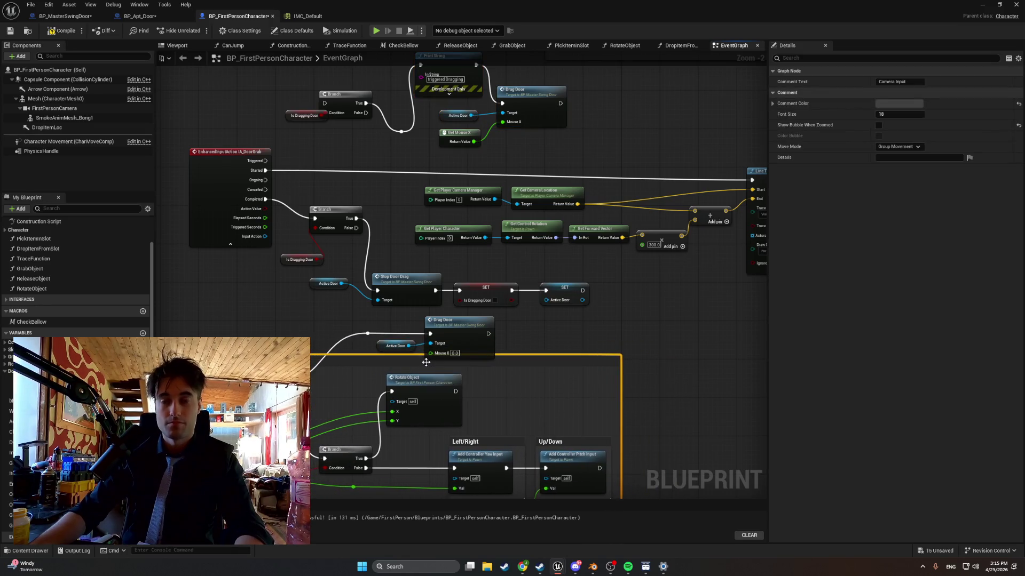
{"action": "key", "text": "ctrl+z"}
{"action": "left_click_drag", "start_coordinate": [482, 322], "coordinate": [409, 357]}
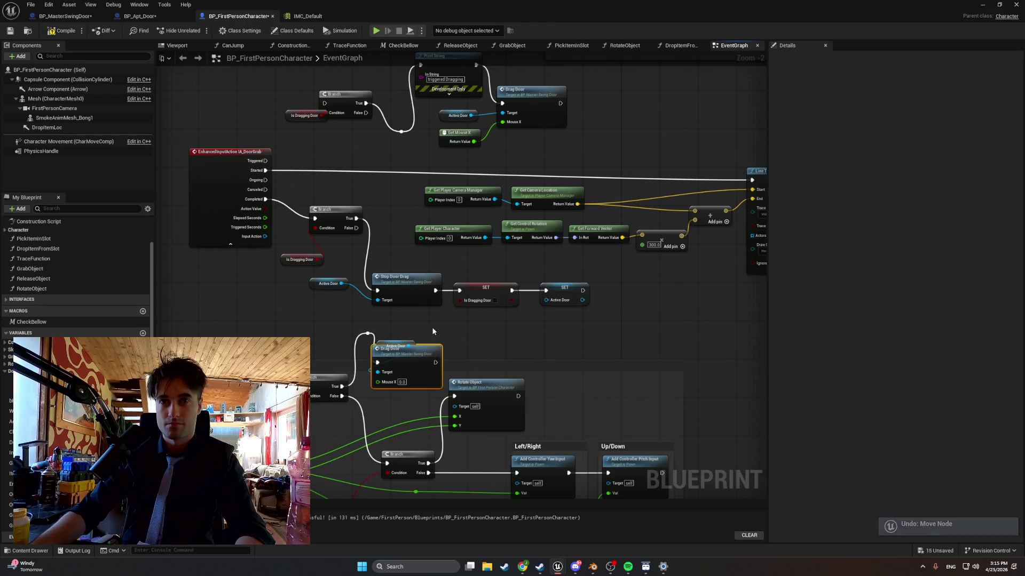
{"action": "left_click", "coordinate": [409, 357]}
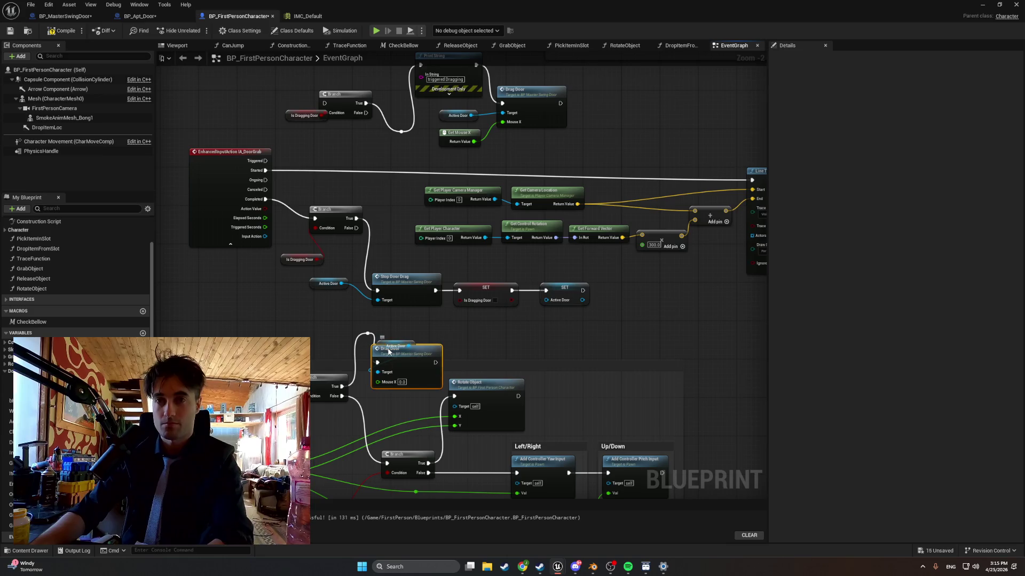
{"action": "key", "text": "Delete"}
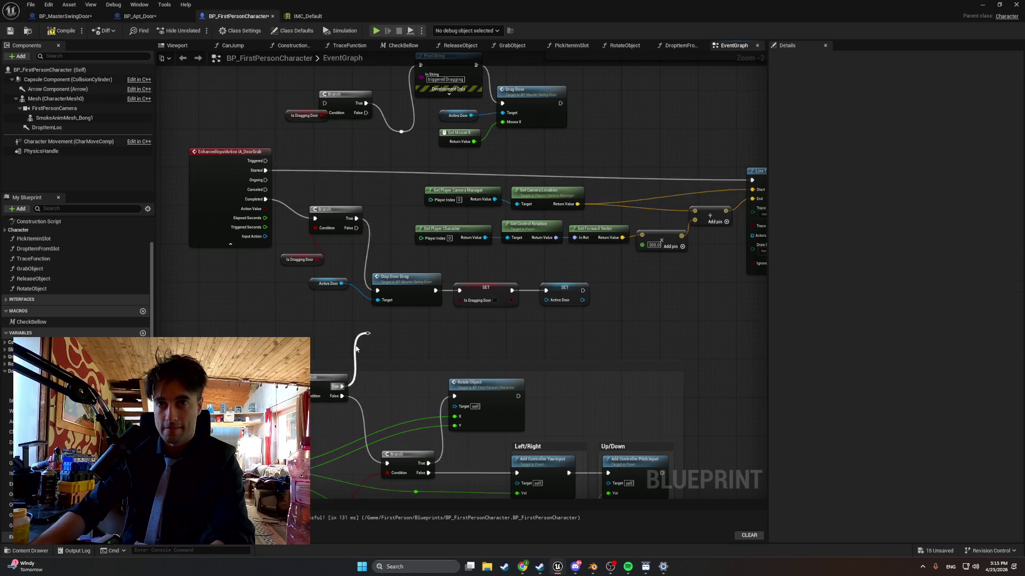
Delete the extra Branch node and the leftover reroute knots
{"action": "right_click", "coordinate": [368, 333]}
{"action": "left_click", "coordinate": [334, 367]}
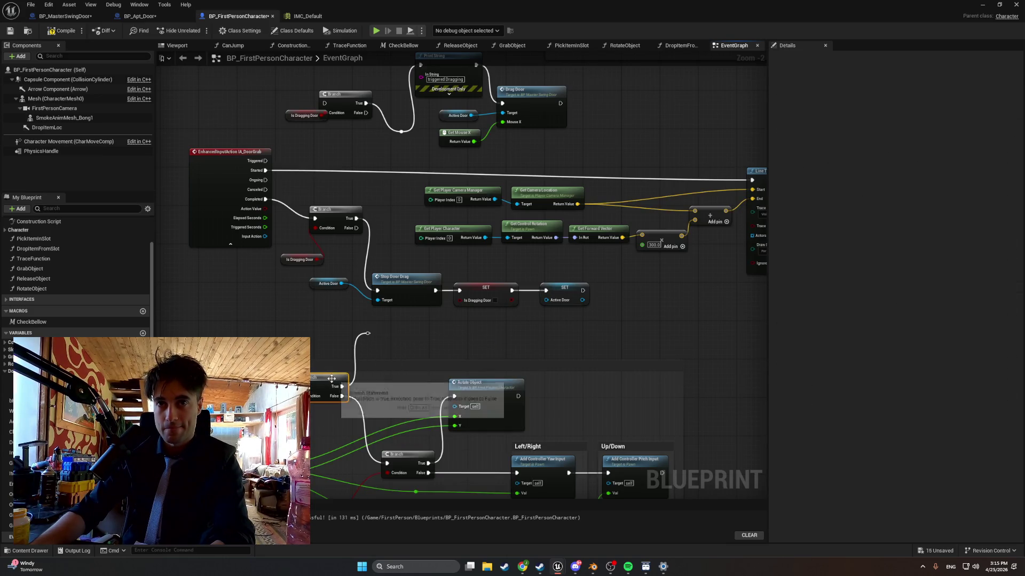
{"action": "key", "text": "Delete"}
{"action": "right_click", "coordinate": [368, 332]}
{"action": "key", "text": "Escape"}
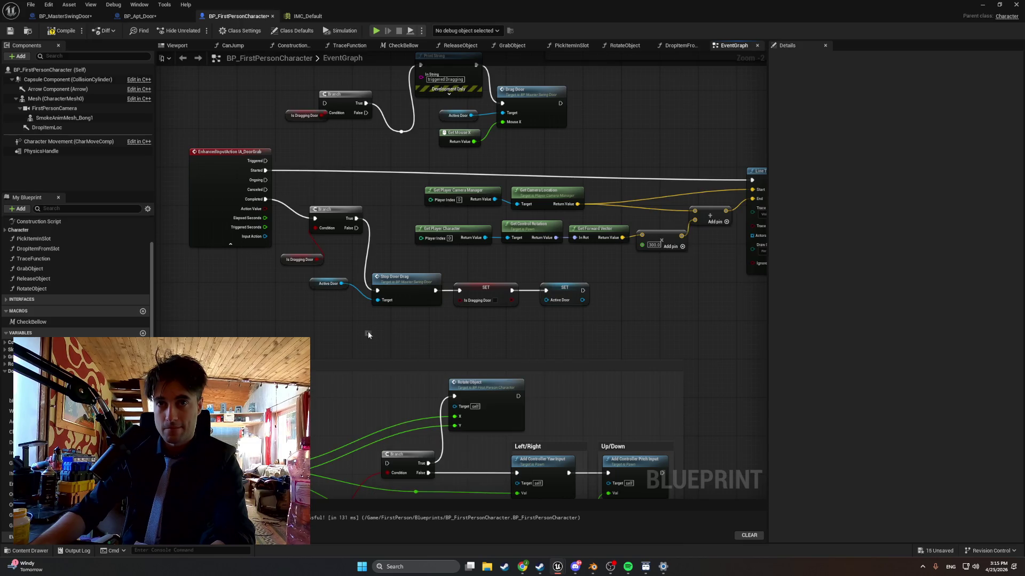
{"action": "left_click_drag", "start_coordinate": [366, 333], "coordinate": [366, 337]}
{"action": "key", "text": "Escape"}
{"action": "scroll", "coordinate": [368, 334], "scroll_direction": "up", "scroll_amount": 2}
{"action": "right_click", "coordinate": [367, 334]}
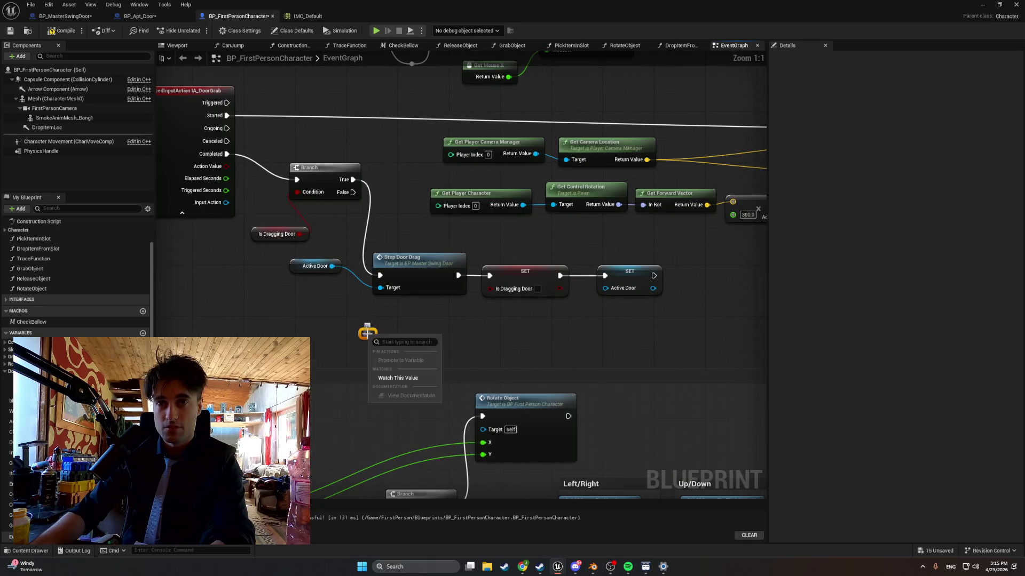
{"action": "left_click", "coordinate": [365, 331]}
{"action": "key", "text": "Delete"}
{"action": "right_click", "coordinate": [368, 334]}
{"action": "left_click", "coordinate": [366, 334]}
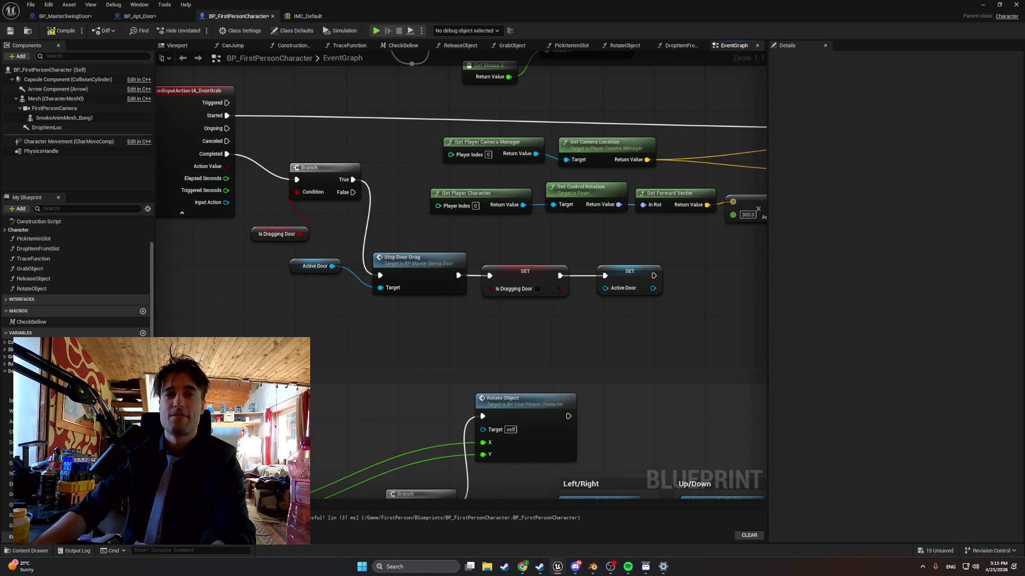
Connect the camera input exec flow into the remaining Branch and recompile
{"action": "left_click_drag", "start_coordinate": [301, 410], "coordinate": [344, 270]}
{"action": "mouse_move", "coordinate": [299, 363]}
{"action": "left_mouse_down"}
{"action": "mouse_move", "coordinate": [395, 374]}
{"action": "mouse_move", "coordinate": [436, 366]}
{"action": "left_mouse_up"}
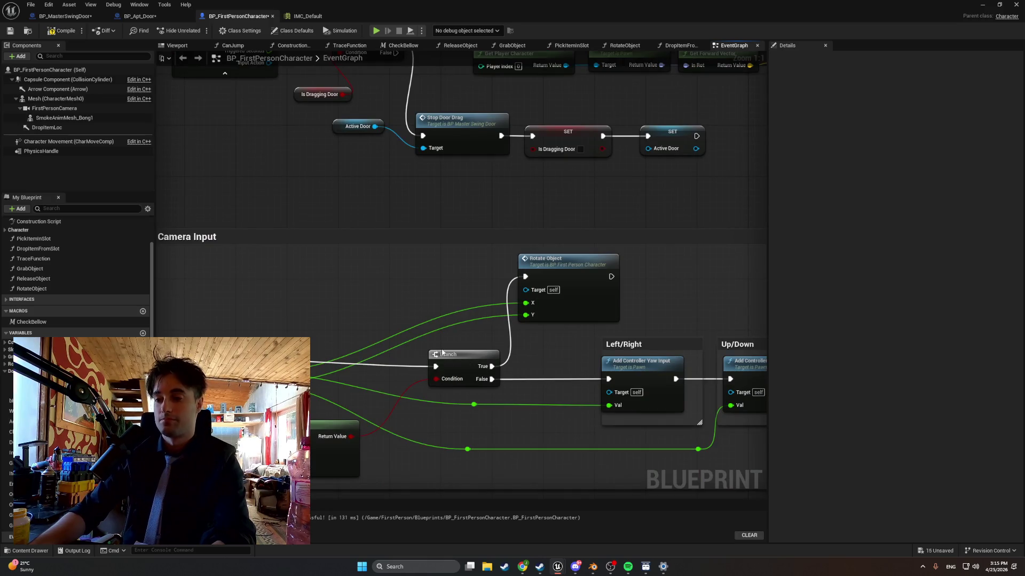
{"action": "left_click", "coordinate": [63, 32]}
{"action": "left_click_drag", "start_coordinate": [261, 179], "coordinate": [304, 277]}
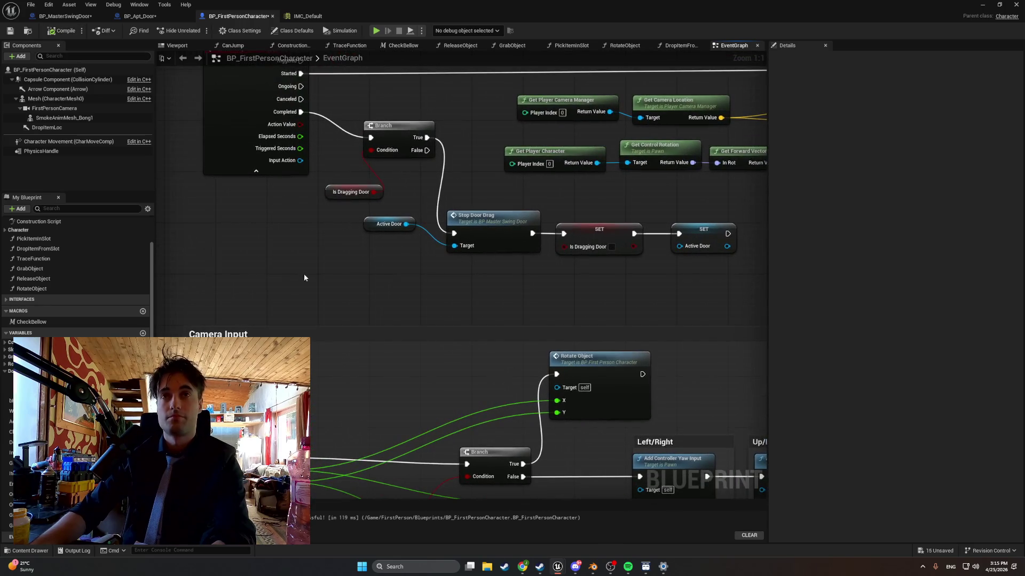
{"action": "mouse_move", "coordinate": [319, 193]}
{"action": "left_mouse_down"}
{"action": "mouse_move", "coordinate": [297, 338]}
{"action": "mouse_move", "coordinate": [242, 376]}
{"action": "left_mouse_up"}
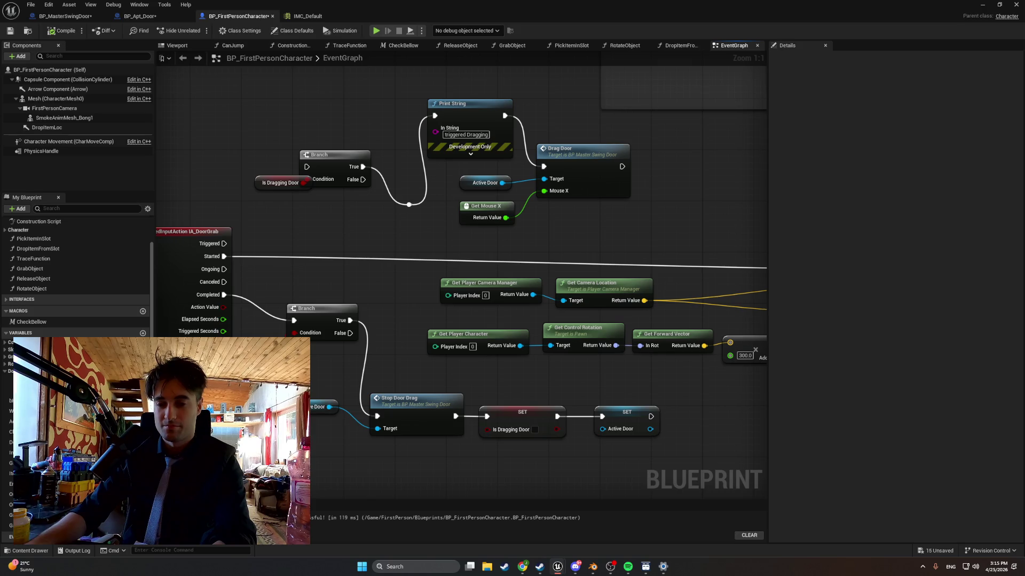
From the Content Drawer, create an Input > Input Action asset and name it IA_DragAxis
{"action": "left_click", "coordinate": [31, 551]}
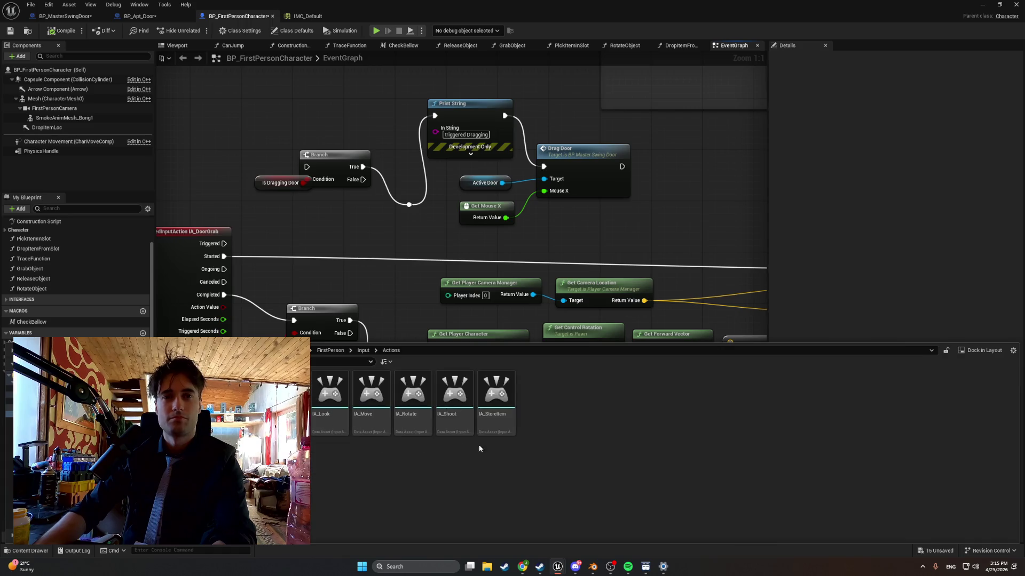
{"action": "right_click", "coordinate": [549, 420]}
{"action": "mouse_move", "coordinate": [562, 292]}
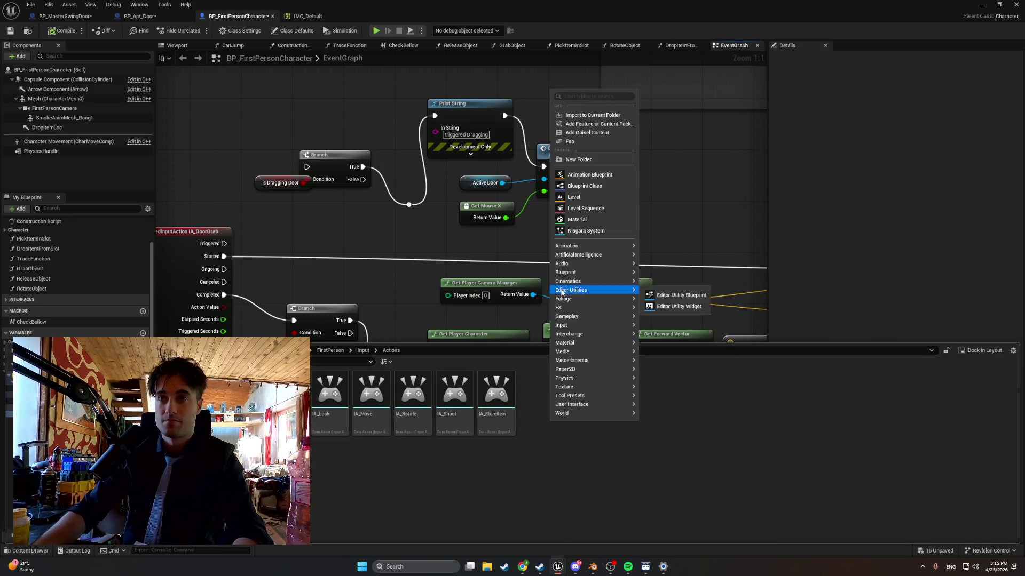
{"action": "mouse_move", "coordinate": [581, 334]}
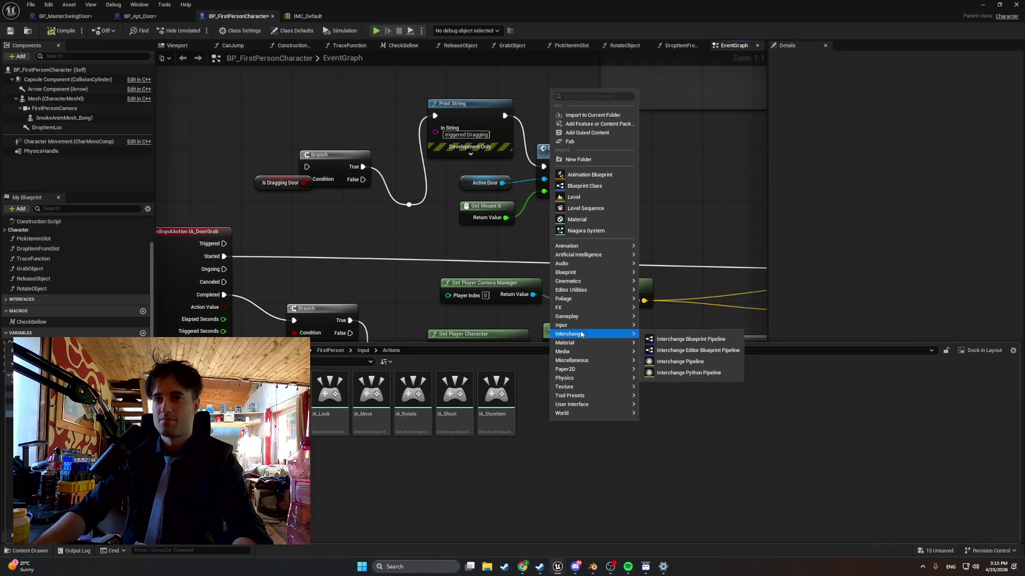
{"action": "mouse_move", "coordinate": [617, 330]}
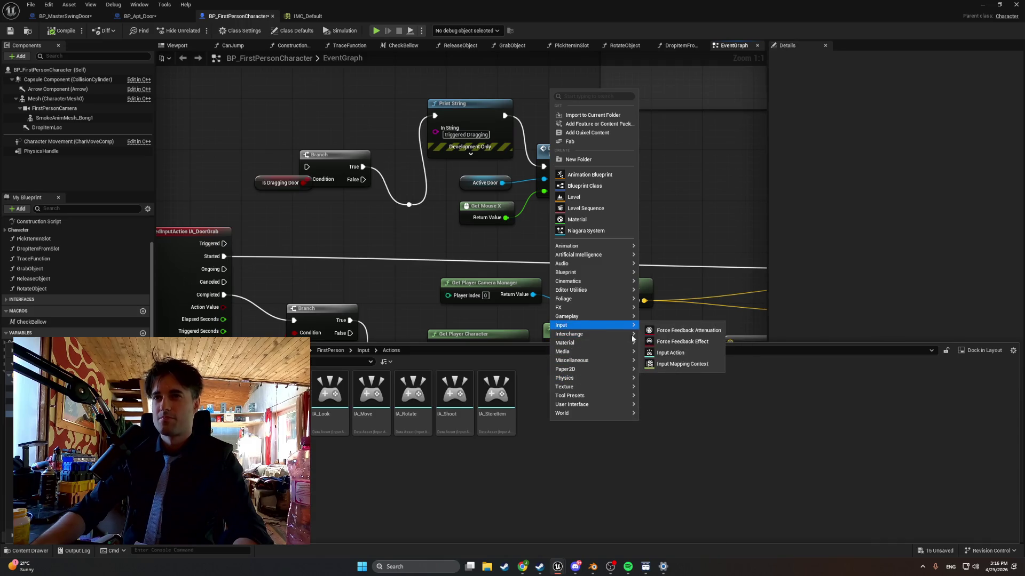
{"action": "left_click", "coordinate": [667, 353]}
{"action": "type", "text": "IA_D"}
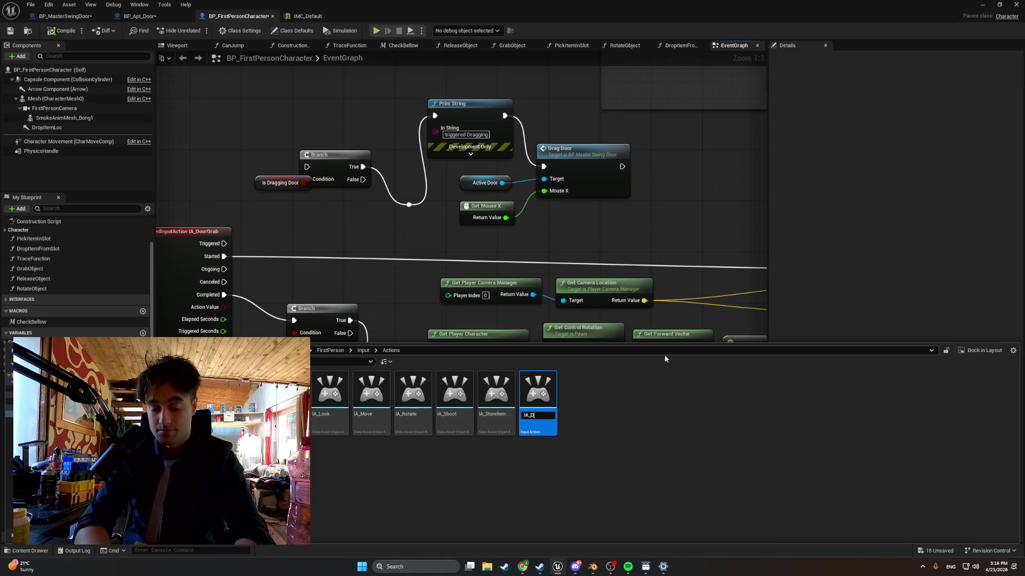
{"action": "type", "text": "ragAxis"}
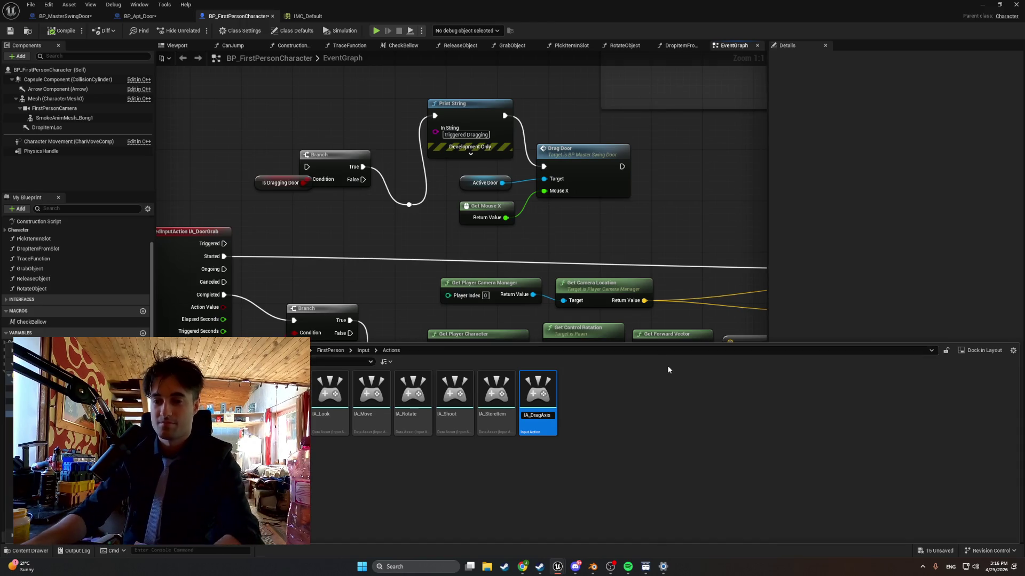
{"action": "key", "text": "Return"}
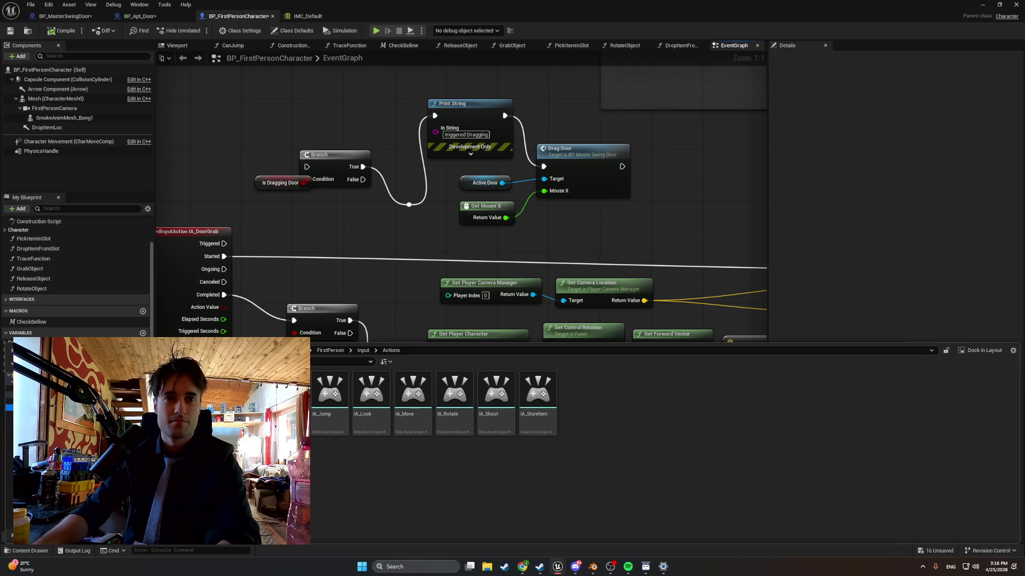
Open IMC_Default, add a mapping set to IA_DragAxis, and expand it to reach its key binding
{"action": "left_click", "coordinate": [363, 350]}
{"action": "double_click", "coordinate": [371, 395]}
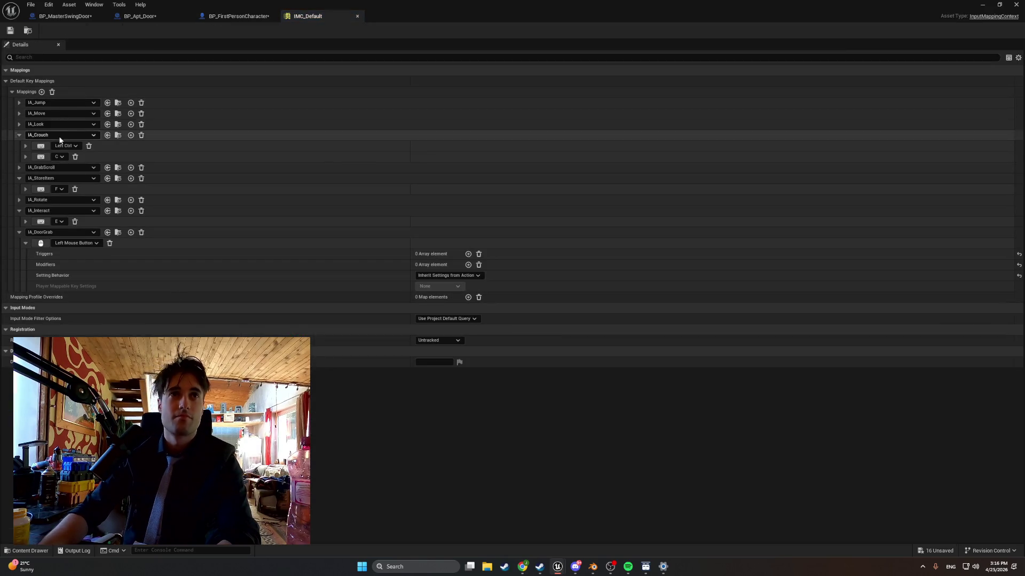
{"action": "left_click", "coordinate": [42, 91]}
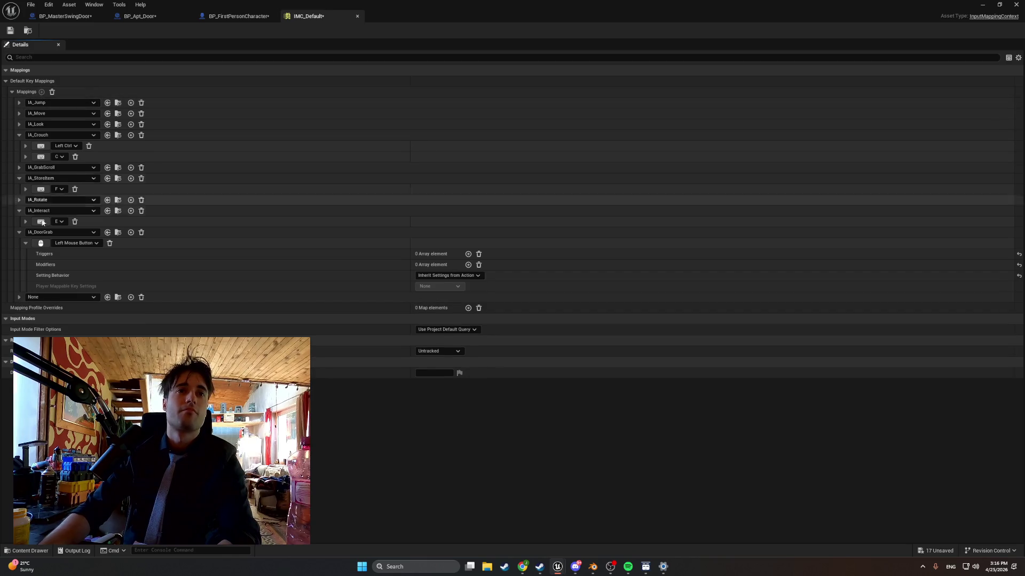
{"action": "left_click", "coordinate": [45, 296]}
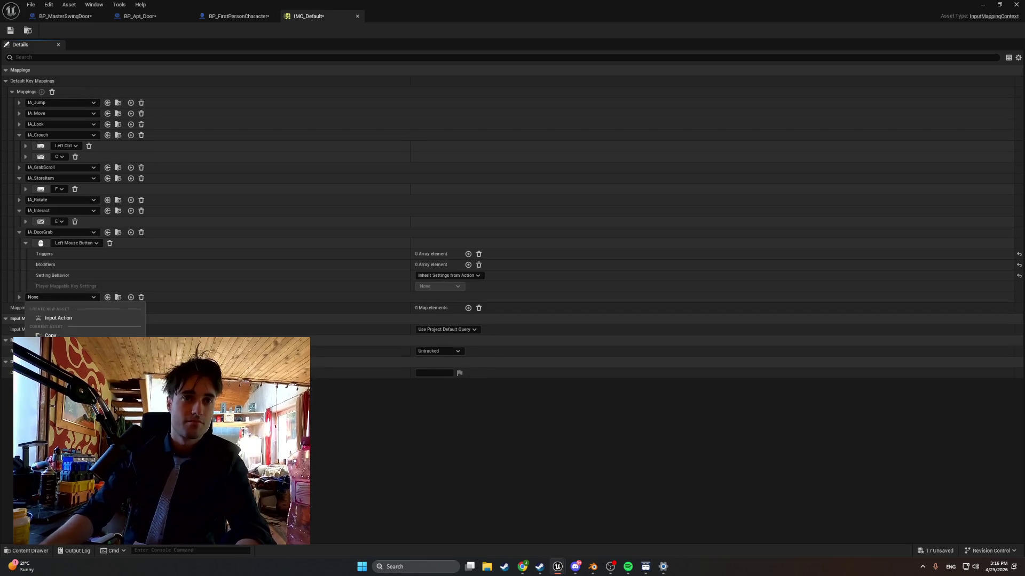
{"action": "left_click", "coordinate": [59, 421]}
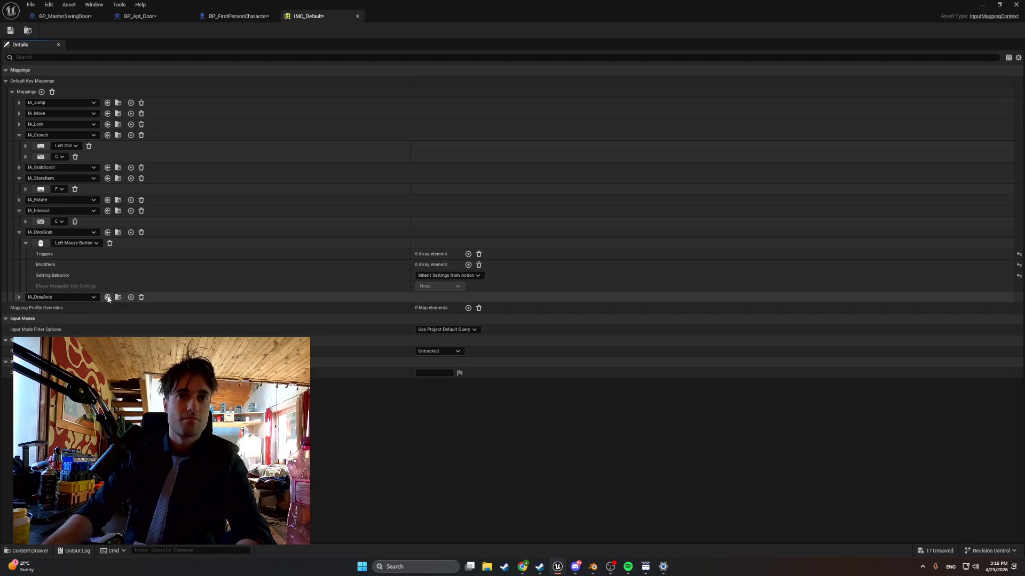
{"action": "left_click", "coordinate": [19, 297]}
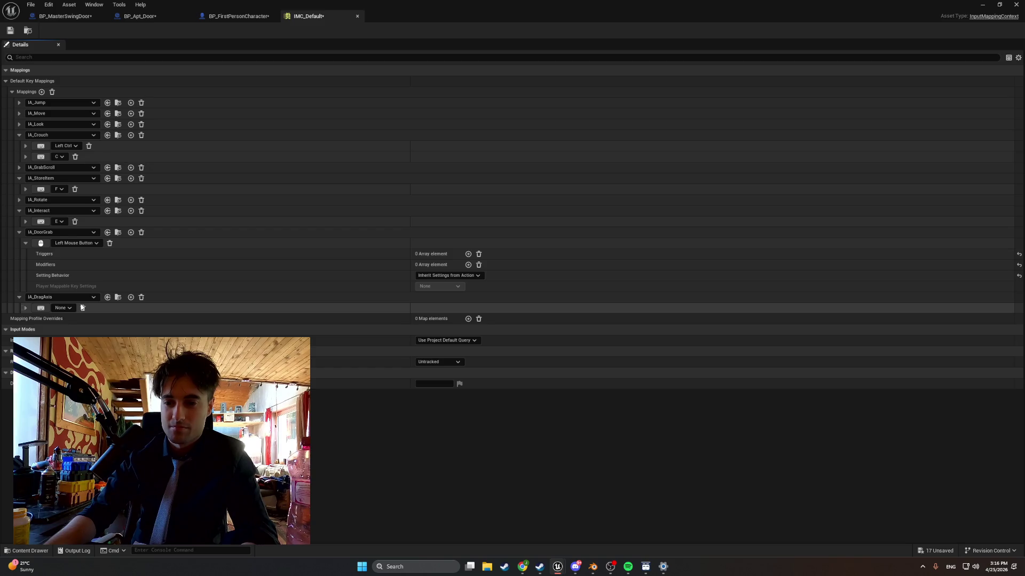
{"action": "left_click", "coordinate": [69, 308]}
Search 'mouse x' to bind IA_DragAxis to Mouse X, then screenshot the mappings
{"action": "type", "text": "mos"}
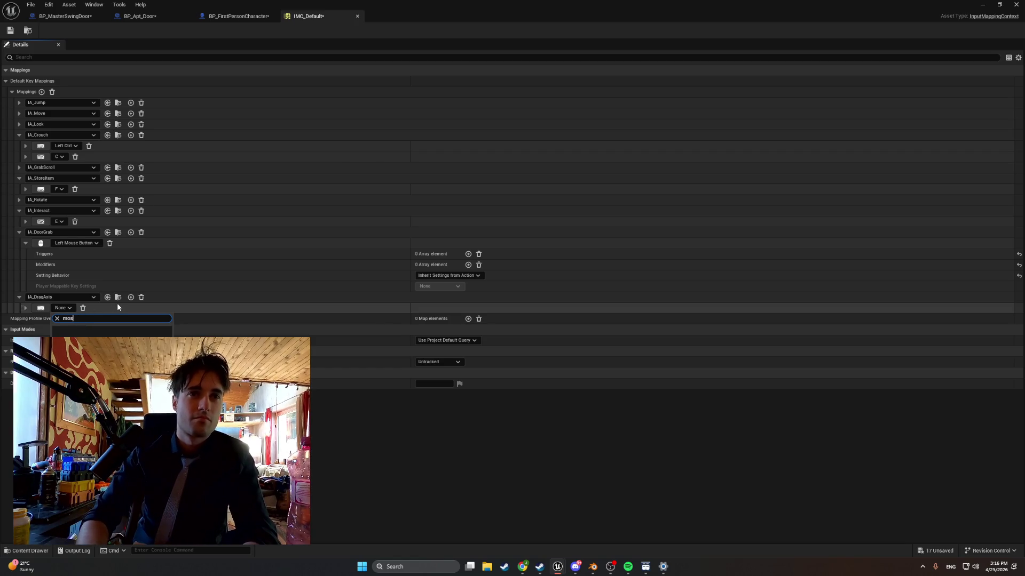
{"action": "key", "text": "BackSpace"}
{"action": "type", "text": "use x"}
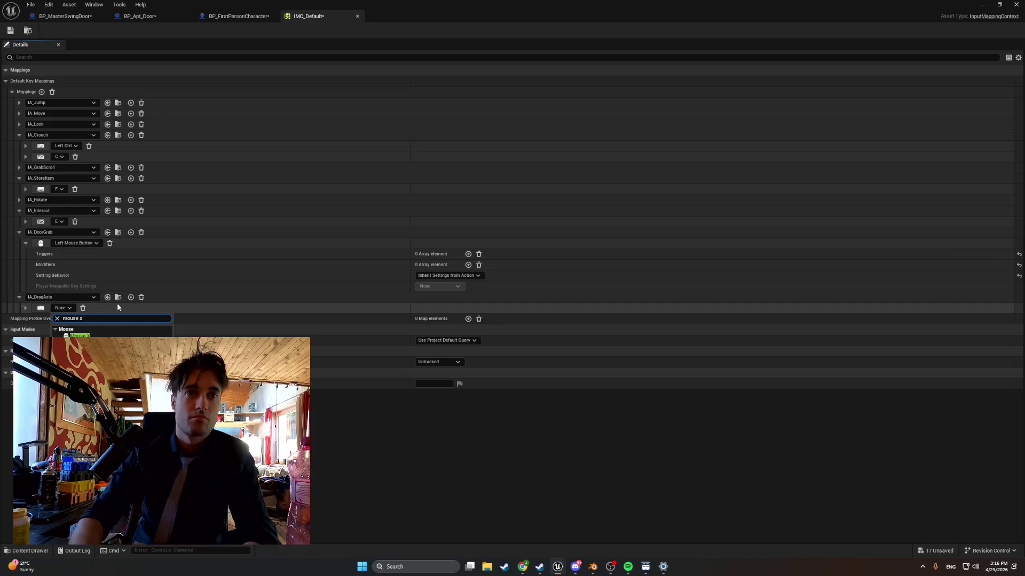
{"action": "left_click", "coordinate": [93, 333]}
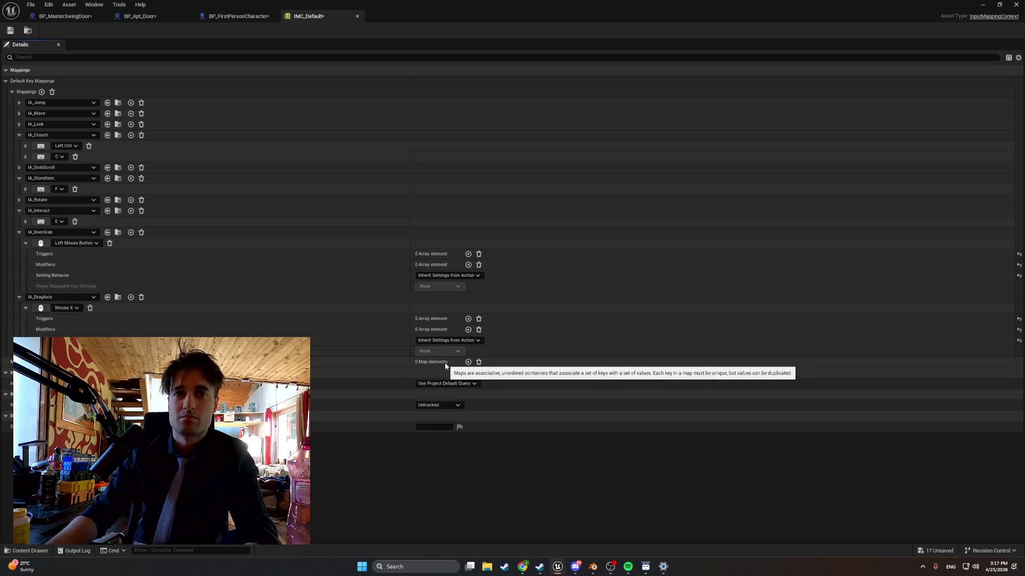
{"action": "key", "text": "super+shift+s"}
{"action": "left_click_drag", "start_coordinate": [6, 296], "coordinate": [548, 356]}
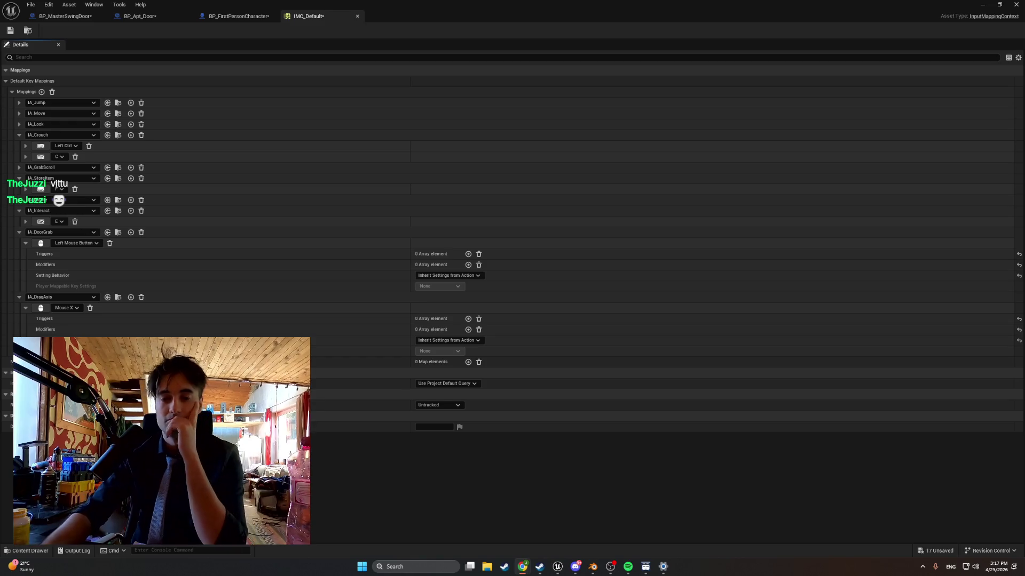
Open IA_DragAxis, set its Value Type to Axis1D (float), and save it
{"action": "left_click", "coordinate": [43, 554]}
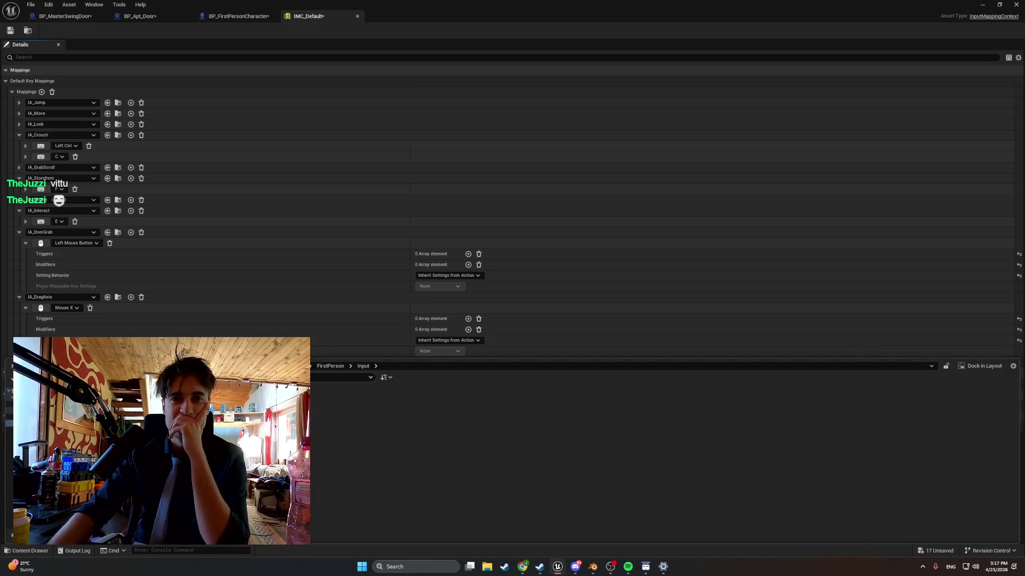
{"action": "double_click", "coordinate": [414, 419]}
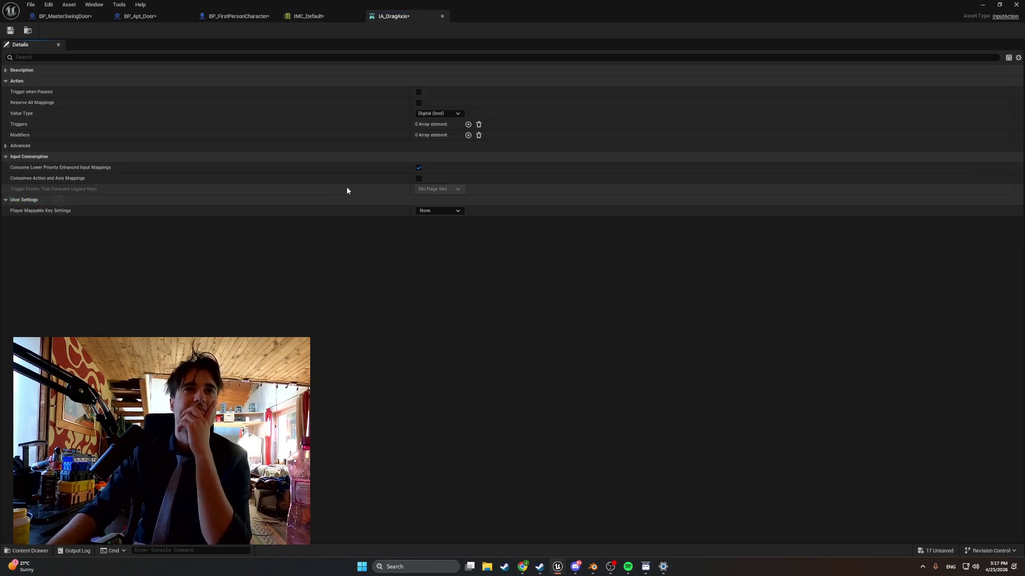
{"action": "left_click", "coordinate": [436, 114]}
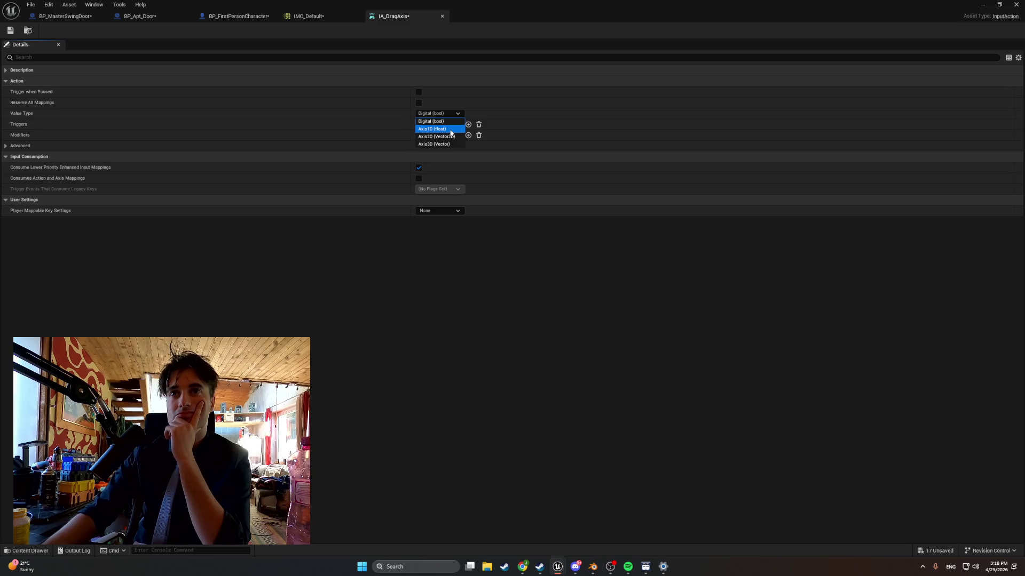
{"action": "left_click", "coordinate": [450, 130]}
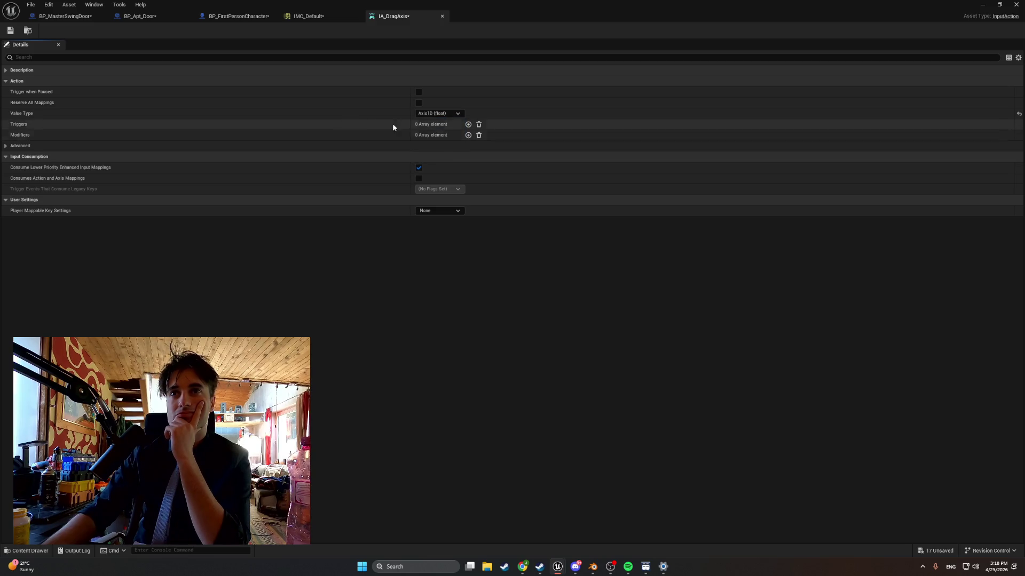
{"action": "left_click", "coordinate": [11, 31]}
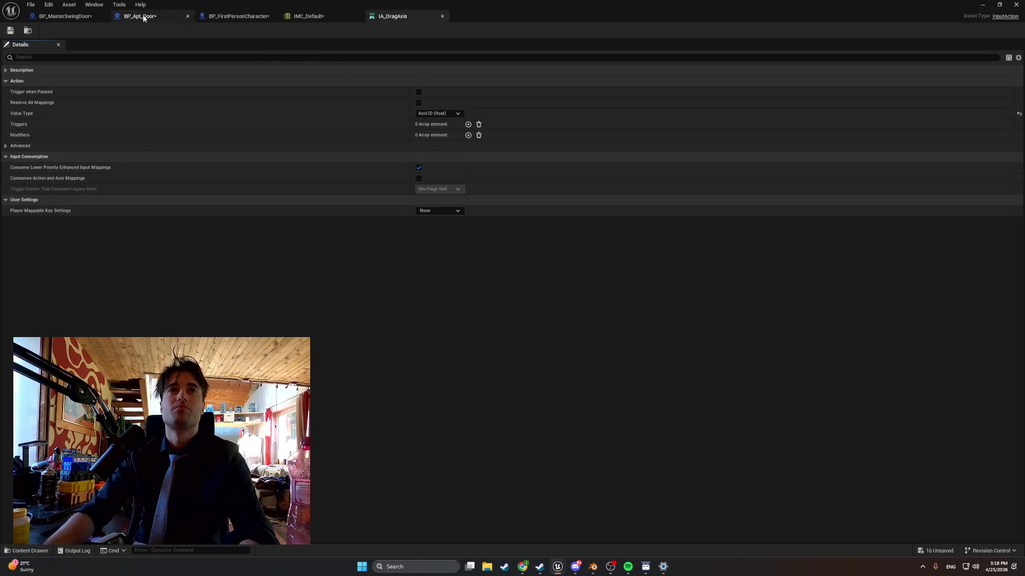
In BP_FirstPersonCharacter's EventGraph, add an IA_DragAxis input event node and move it up-left
{"action": "left_click", "coordinate": [239, 16]}
{"action": "scroll", "coordinate": [351, 358], "scroll_direction": "down", "scroll_amount": 1}
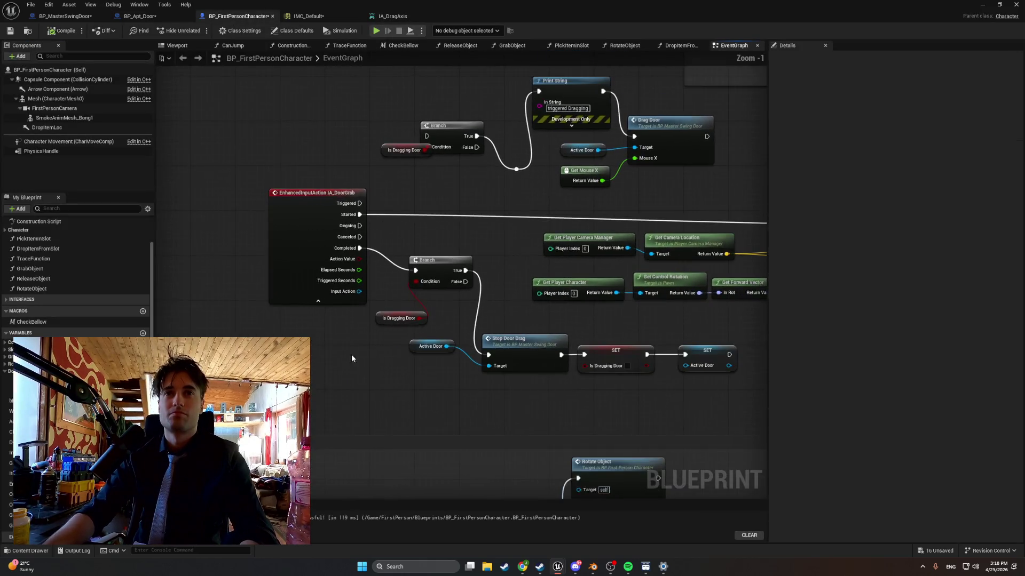
{"action": "right_click", "coordinate": [350, 368]}
{"action": "type", "text": "IA_D"}
{"action": "key", "text": "Down"}
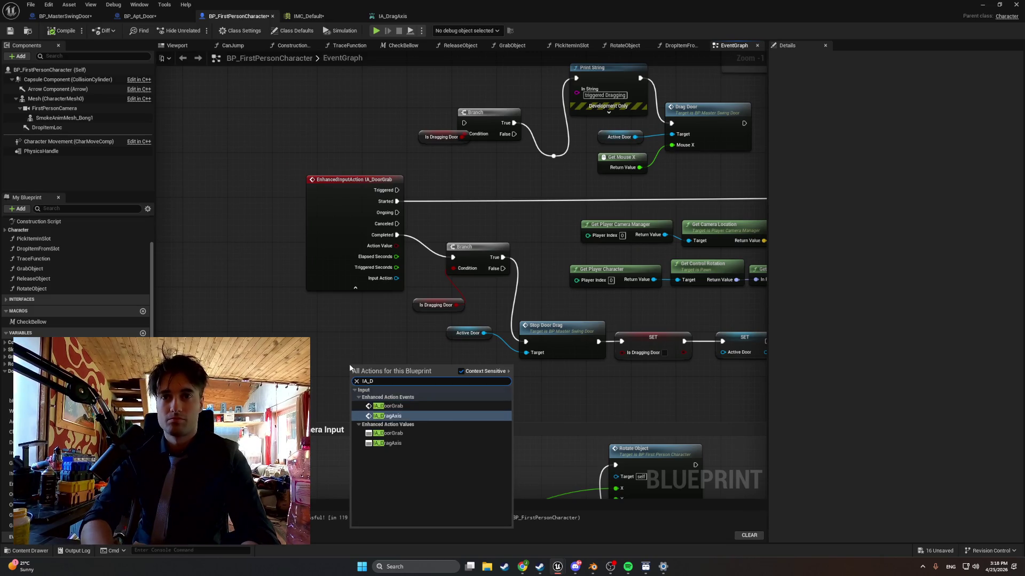
{"action": "key", "text": "Return"}
{"action": "left_click_drag", "start_coordinate": [401, 371], "coordinate": [318, 128]}
Delete the old Branch, Is Dragging Door getter and Print String debug nodes
{"action": "left_click_drag", "start_coordinate": [309, 222], "coordinate": [261, 238]}
{"action": "scroll", "coordinate": [260, 238], "scroll_direction": "down", "scroll_amount": 1}
{"action": "left_click_drag", "start_coordinate": [360, 279], "coordinate": [310, 213]}
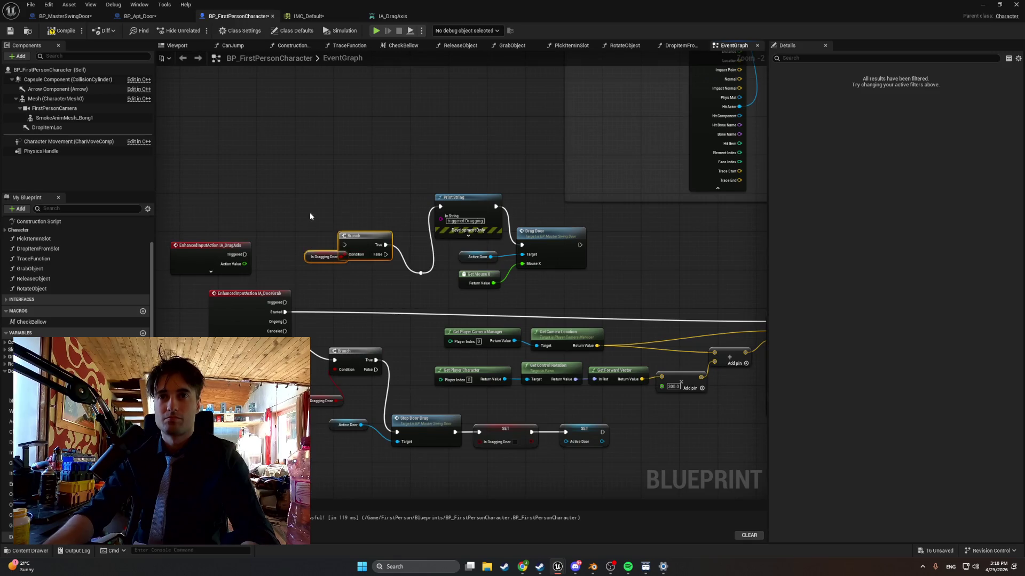
{"action": "key", "text": "Delete"}
{"action": "key", "text": "Delete"}
{"action": "left_click", "coordinate": [475, 198]}
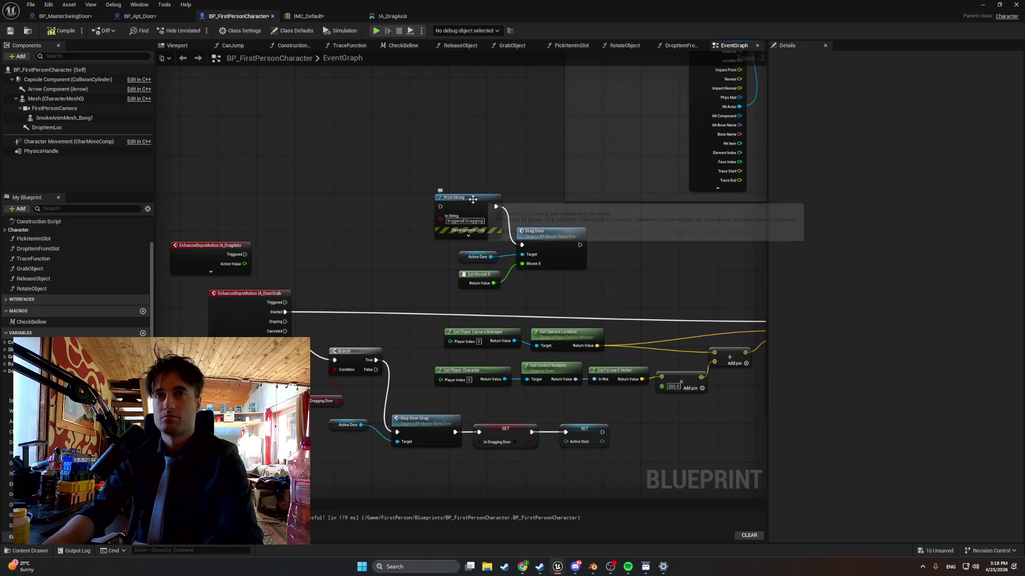
{"action": "key", "text": "Delete"}
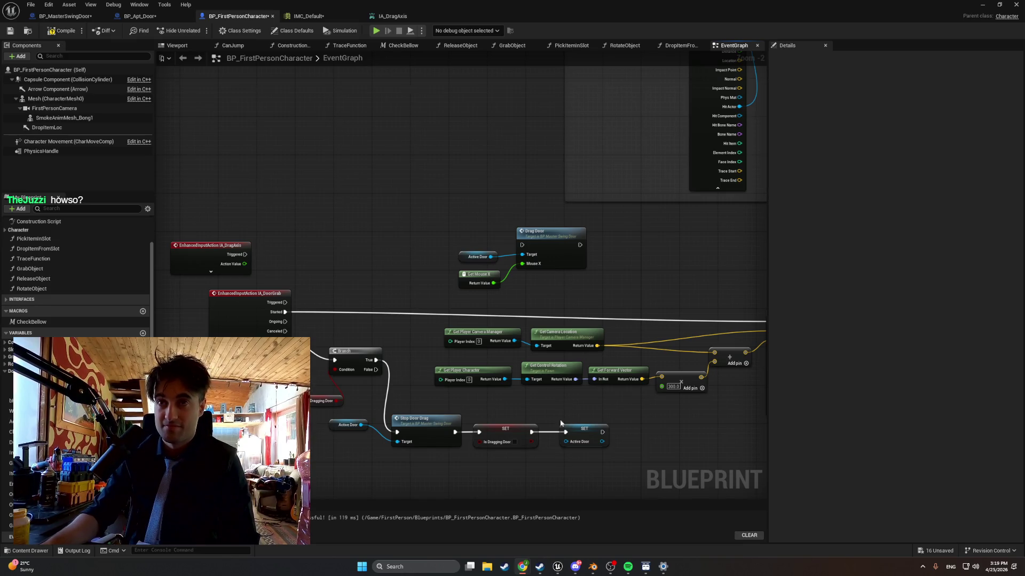
Add an Is Dragging Door getter feeding a new Branch, triggered by IA_DragAxis
{"action": "left_click_drag", "start_coordinate": [22, 390], "coordinate": [359, 233]}
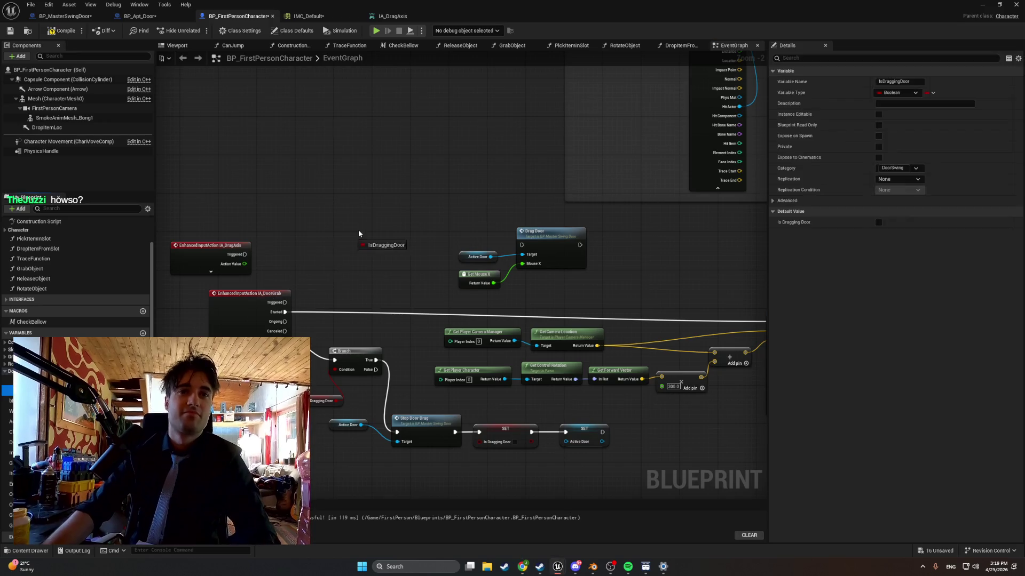
{"action": "left_click", "coordinate": [355, 268]}
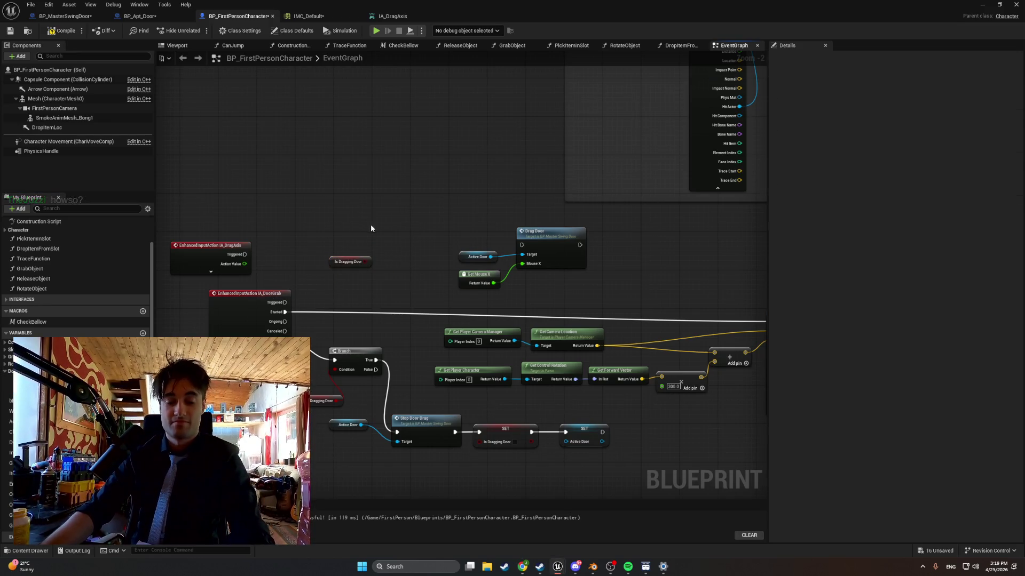
{"action": "left_click", "coordinate": [380, 229]}
{"action": "mouse_move", "coordinate": [367, 261]}
{"action": "left_mouse_down"}
{"action": "mouse_move", "coordinate": [400, 245]}
{"action": "mouse_move", "coordinate": [332, 271]}
{"action": "left_mouse_up"}
{"action": "left_click_drag", "start_coordinate": [244, 255], "coordinate": [396, 249]}
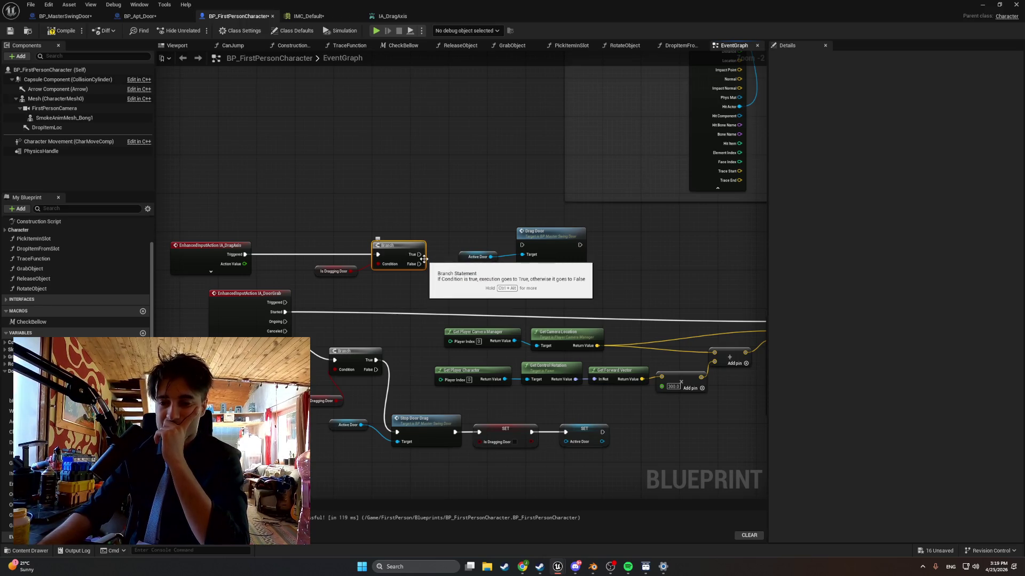
Wire the Branch's True output to Drag Door on the Active Door
{"action": "left_click_drag", "start_coordinate": [227, 242], "coordinate": [241, 212]}
{"action": "left_click", "coordinate": [225, 242]}
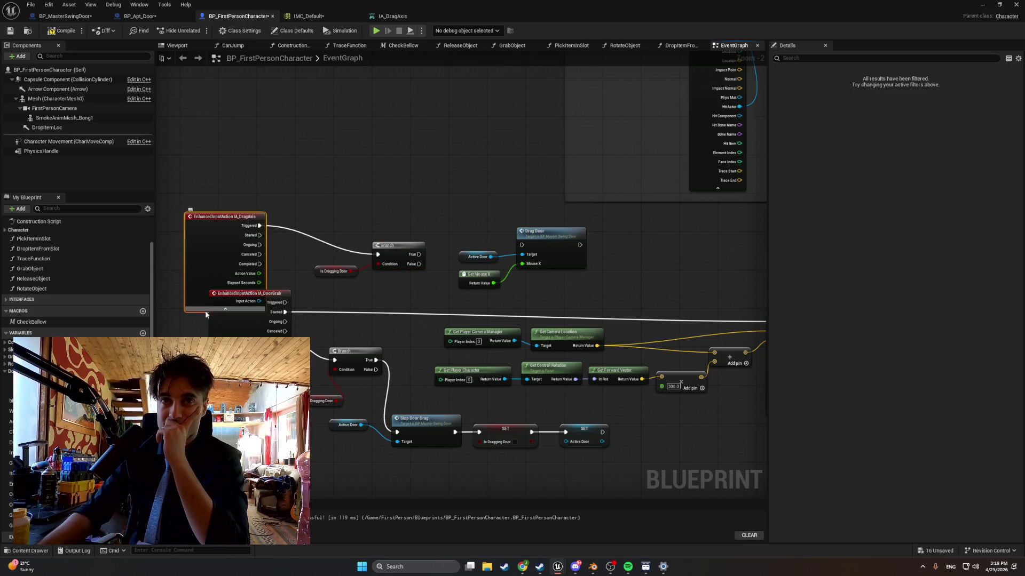
{"action": "left_click", "coordinate": [225, 308]}
{"action": "left_click_drag", "start_coordinate": [234, 216], "coordinate": [229, 245]}
{"action": "left_click_drag", "start_coordinate": [419, 255], "coordinate": [539, 239]}
{"action": "left_click_drag", "start_coordinate": [473, 256], "coordinate": [473, 261]}
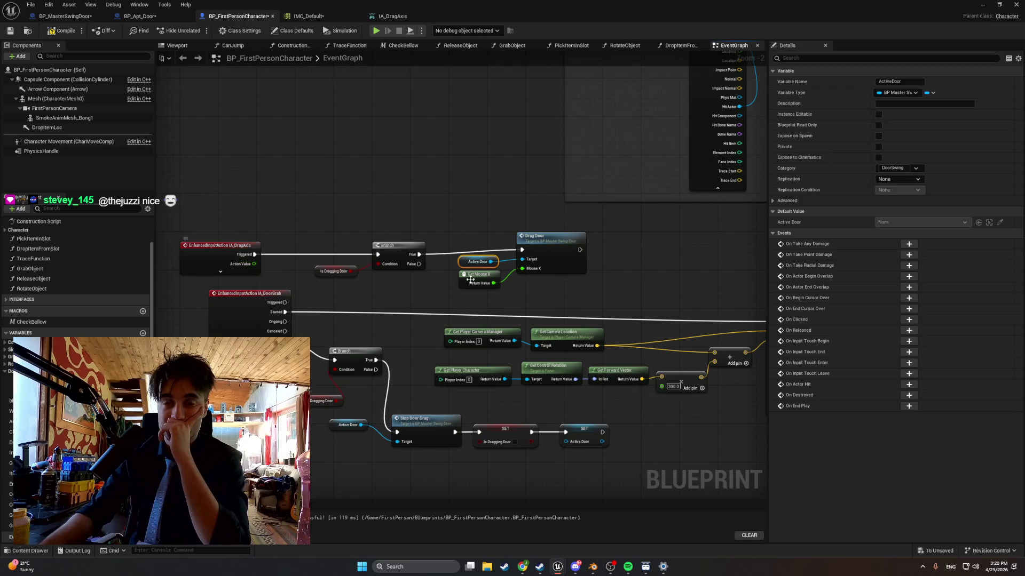
Replace Get Mouse X with IA_DragAxis's Action Value as Drag Door's Mouse X input
{"action": "mouse_move", "coordinate": [725, 299]}
{"action": "left_mouse_down"}
{"action": "mouse_move", "coordinate": [475, 270]}
{"action": "mouse_move", "coordinate": [381, 286]}
{"action": "left_mouse_up"}
{"action": "key", "text": "Delete"}
{"action": "left_click_drag", "start_coordinate": [254, 264], "coordinate": [524, 268]}
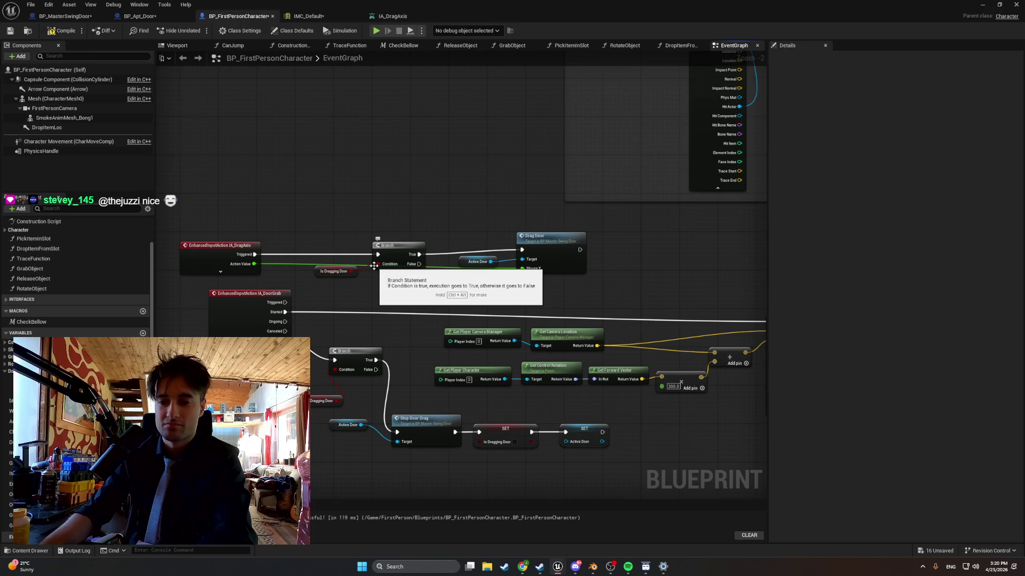
Line up the Branch, getters and Drag Door, adding two reroute points on the Action Value wire
{"action": "left_click_drag", "start_coordinate": [394, 253], "coordinate": [384, 229]}
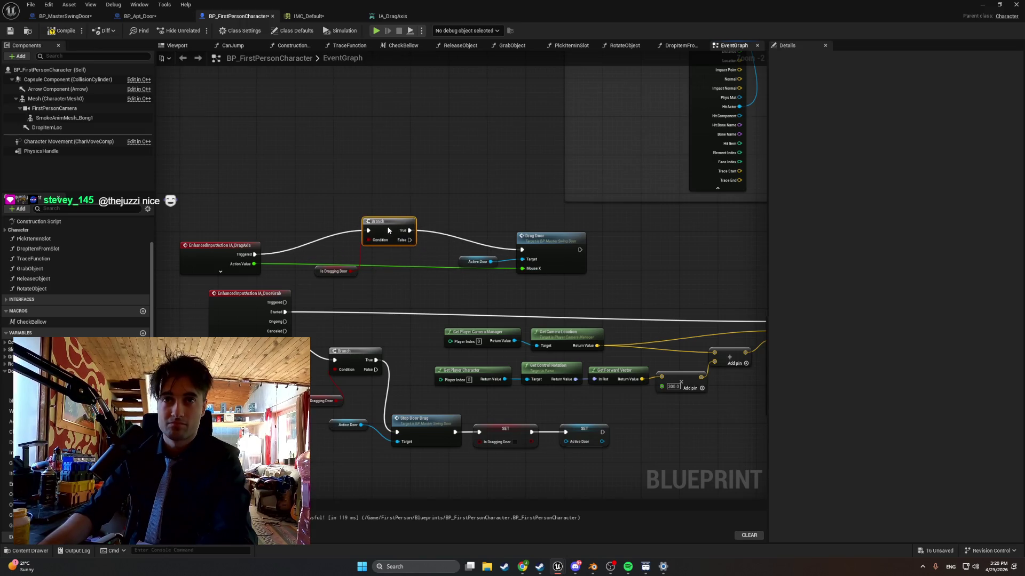
{"action": "mouse_move", "coordinate": [317, 272]}
{"action": "left_mouse_down"}
{"action": "mouse_move", "coordinate": [326, 254]}
{"action": "mouse_move", "coordinate": [313, 259]}
{"action": "left_mouse_up"}
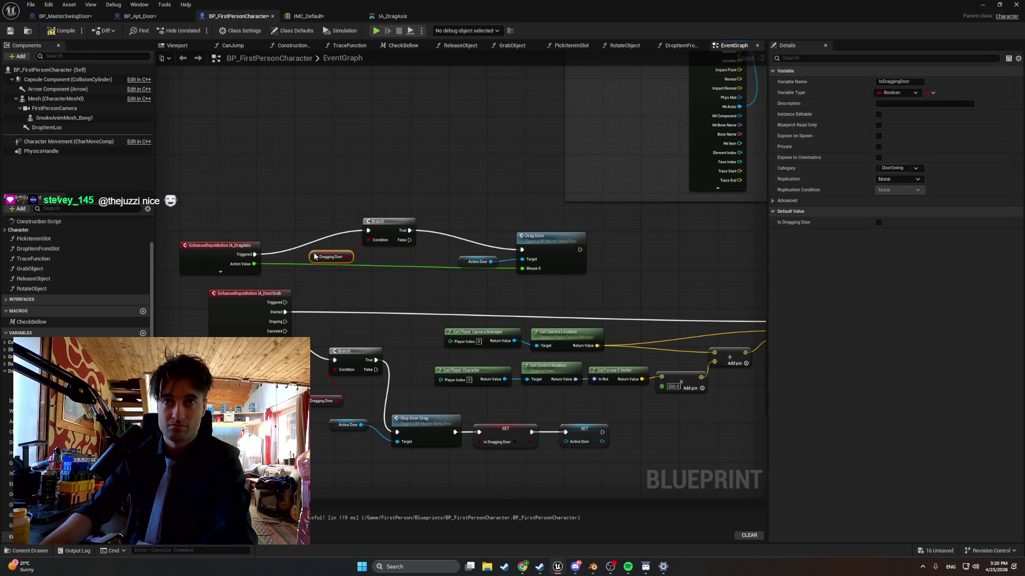
{"action": "left_click_drag", "start_coordinate": [527, 239], "coordinate": [499, 219]}
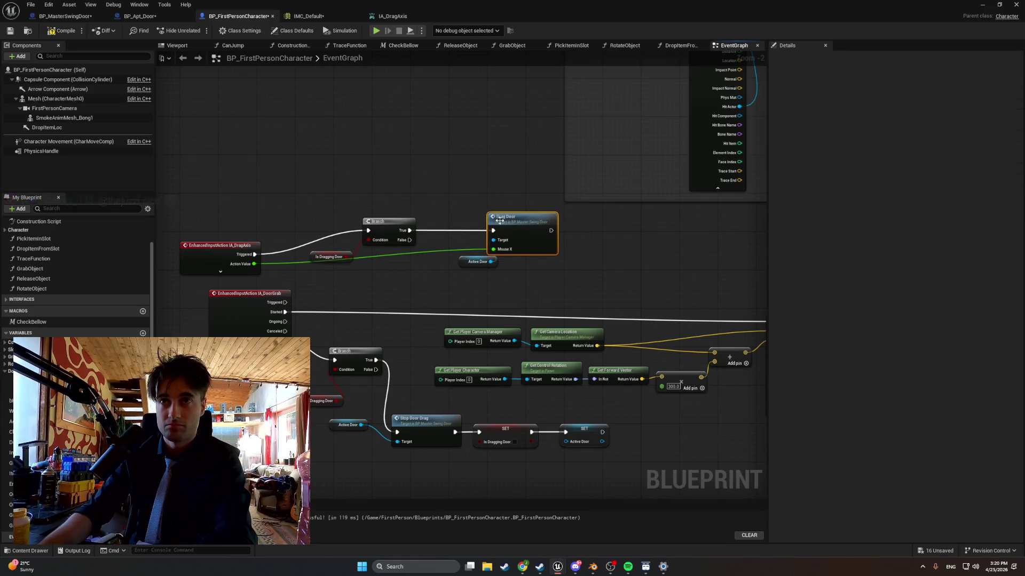
{"action": "left_click_drag", "start_coordinate": [468, 262], "coordinate": [439, 243]}
{"action": "left_click_drag", "start_coordinate": [561, 280], "coordinate": [330, 194]}
{"action": "left_click_drag", "start_coordinate": [403, 231], "coordinate": [397, 240]}
{"action": "left_click_drag", "start_coordinate": [240, 248], "coordinate": [240, 235]}
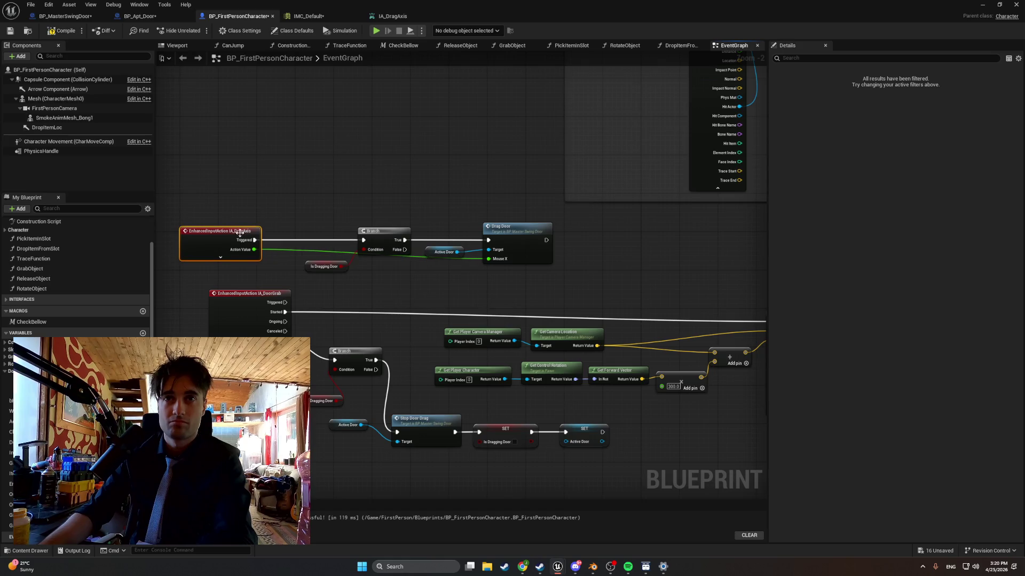
{"action": "double_click", "coordinate": [321, 250]}
{"action": "left_click_drag", "start_coordinate": [318, 254], "coordinate": [285, 282]}
{"action": "double_click", "coordinate": [418, 264]}
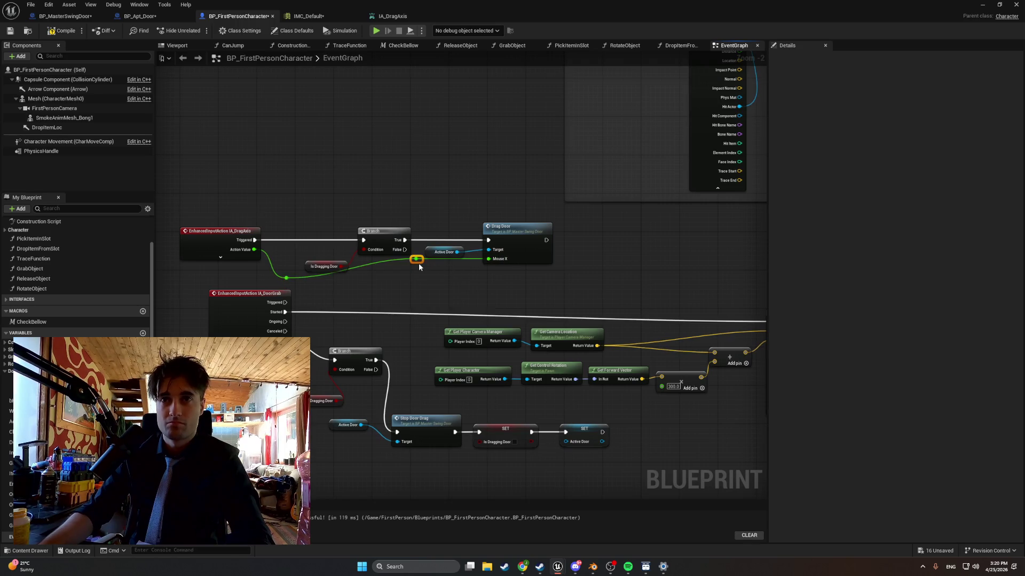
{"action": "left_click_drag", "start_coordinate": [421, 265], "coordinate": [440, 281]}
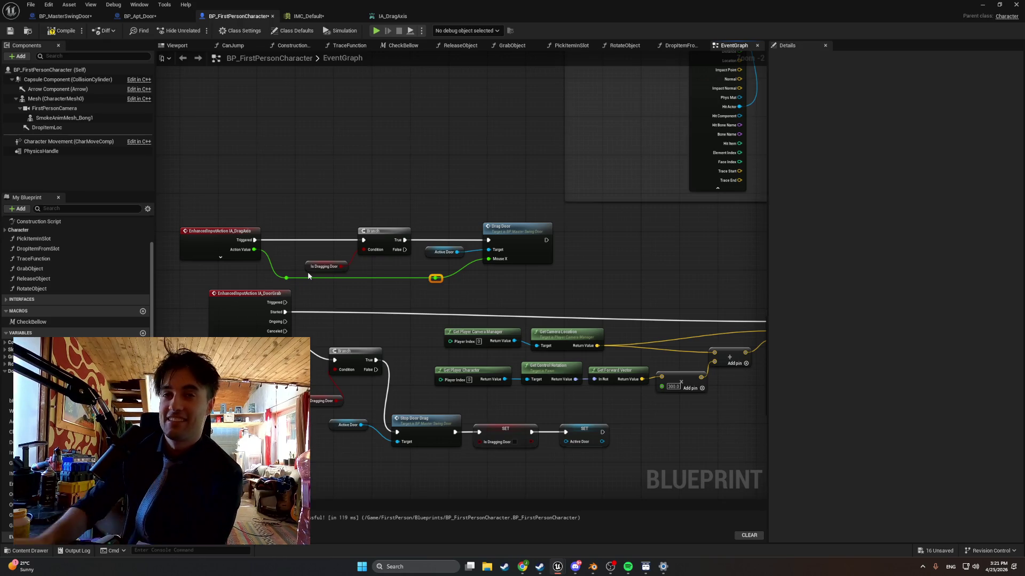
Compile the character blueprint and play-test swinging the door by dragging the mouse
{"action": "left_click", "coordinate": [59, 30]}
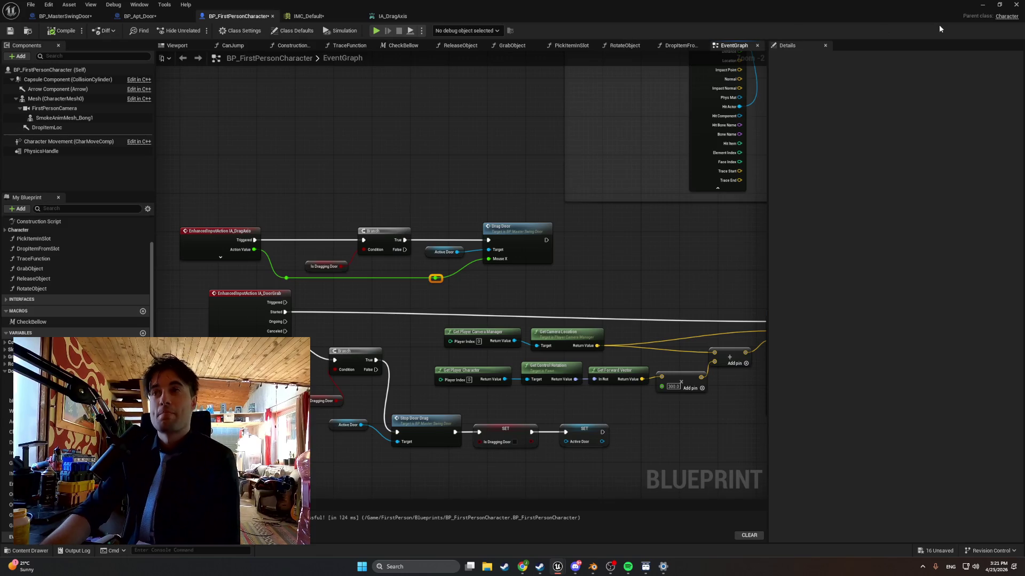
{"action": "left_click", "coordinate": [982, 4]}
{"action": "left_click", "coordinate": [198, 30]}
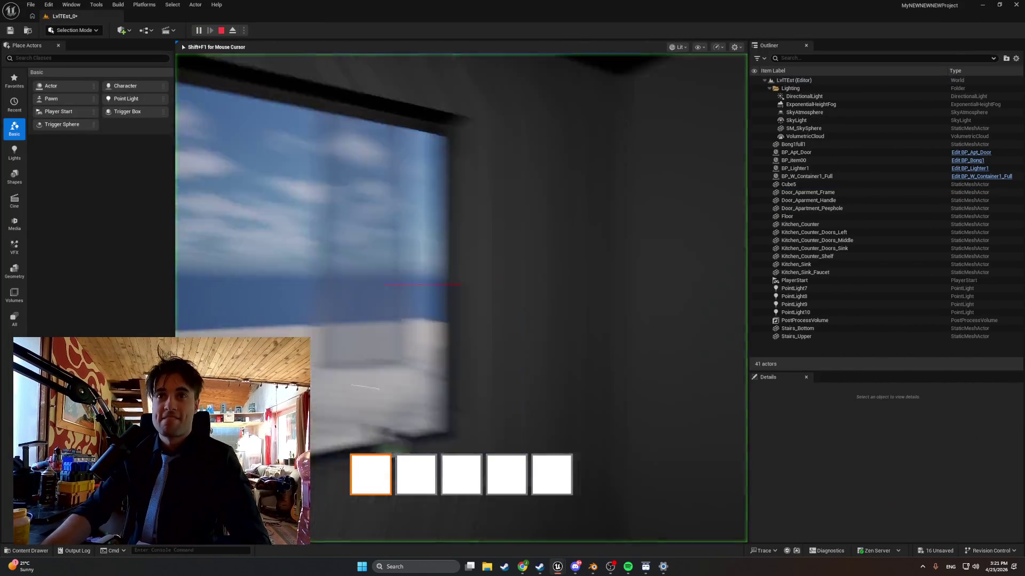
{"action": "left_click_drag", "start_coordinate": [482, 283], "coordinate": [483, 283]}
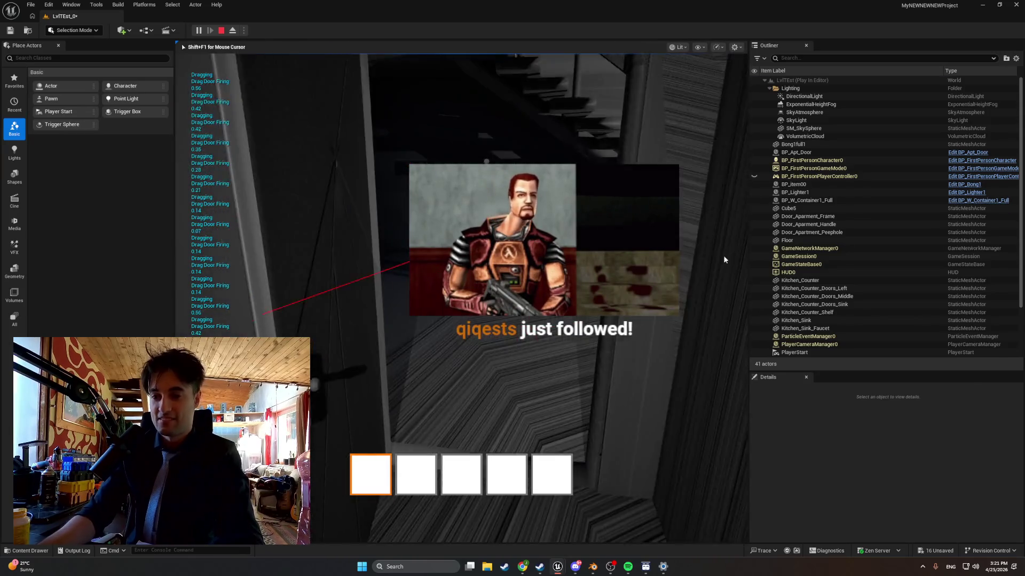
Stop the play session and return to the BP_FirstPersonCharacter blueprint window
{"action": "key", "text": "Escape"}
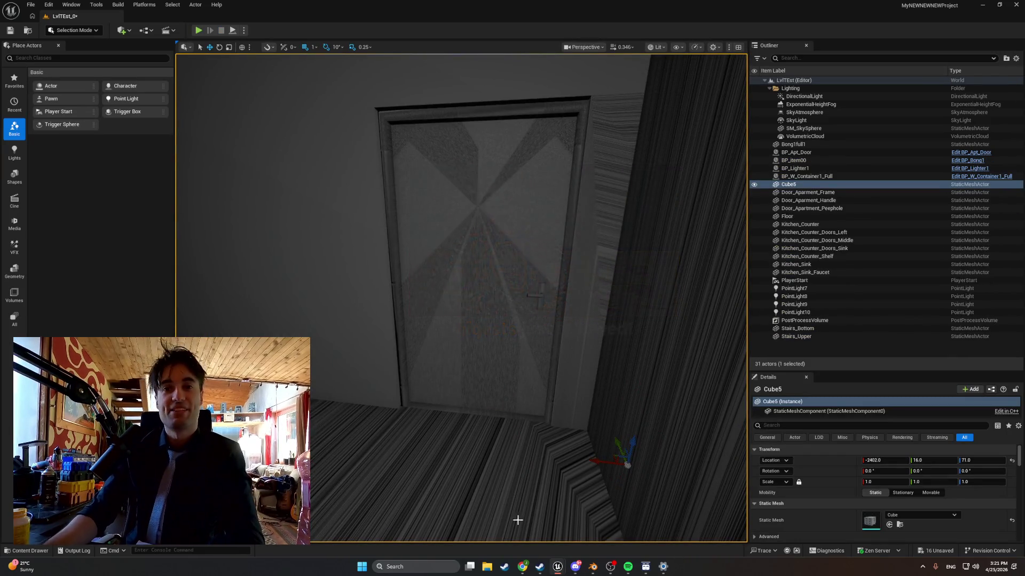
{"action": "mouse_move", "coordinate": [557, 567]}
{"action": "left_click", "coordinate": [601, 520]}
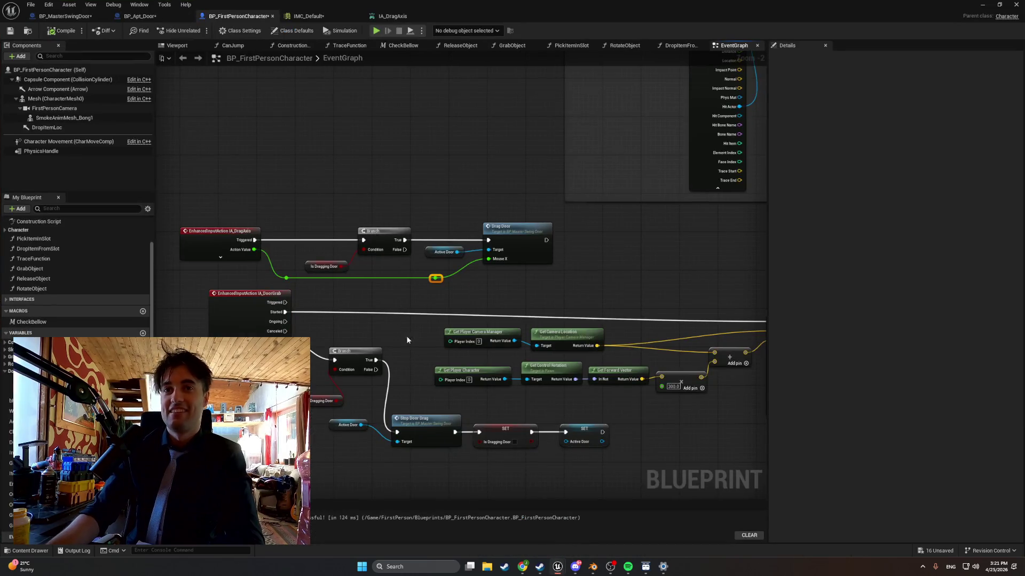
{"action": "left_click_drag", "start_coordinate": [398, 290], "coordinate": [355, 291]}
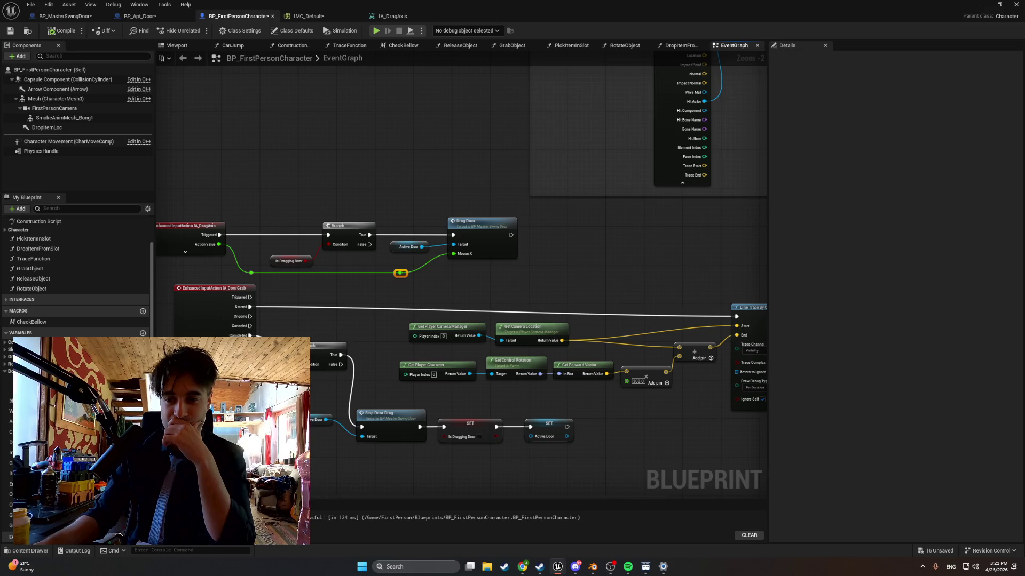
{"action": "mouse_move", "coordinate": [423, 286]}
{"action": "left_mouse_down"}
{"action": "mouse_move", "coordinate": [511, 301]}
{"action": "mouse_move", "coordinate": [504, 309]}
{"action": "left_mouse_up"}
{"action": "mouse_move", "coordinate": [198, 181]}
{"action": "left_mouse_down"}
{"action": "mouse_move", "coordinate": [627, 363]}
{"action": "mouse_move", "coordinate": [736, 463]}
{"action": "left_mouse_up"}
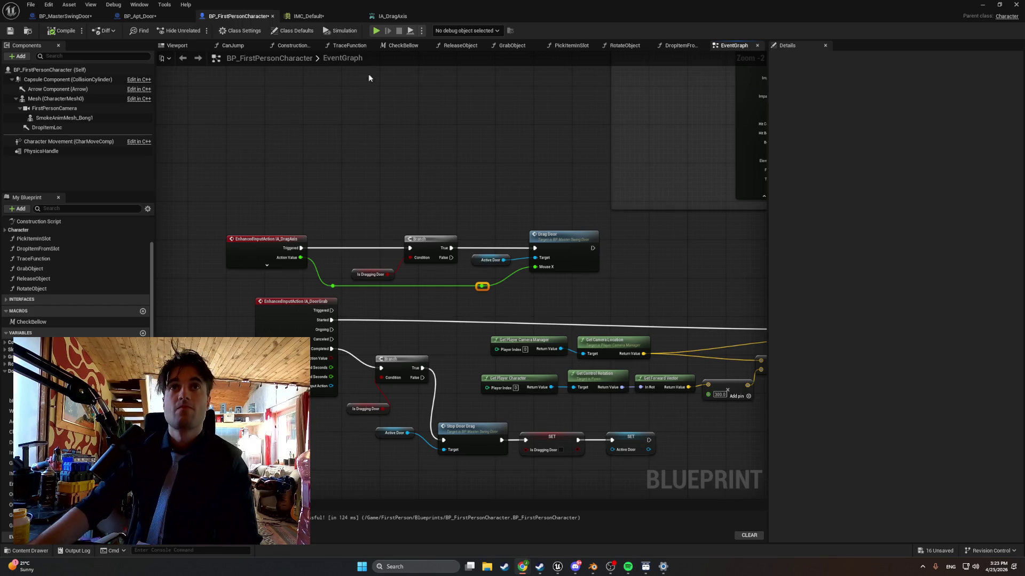
Prefix BP_MasterSwingDoor's Mouse Sensitivity default with a minus, making it -1.0, then return to the level
{"action": "left_click", "coordinate": [65, 16]}
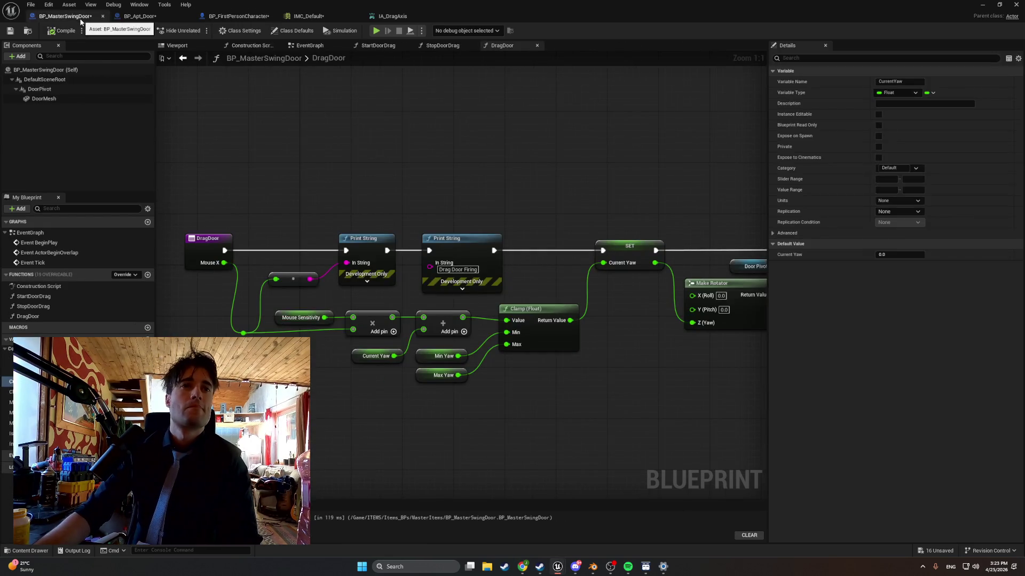
{"action": "left_click", "coordinate": [122, 21]}
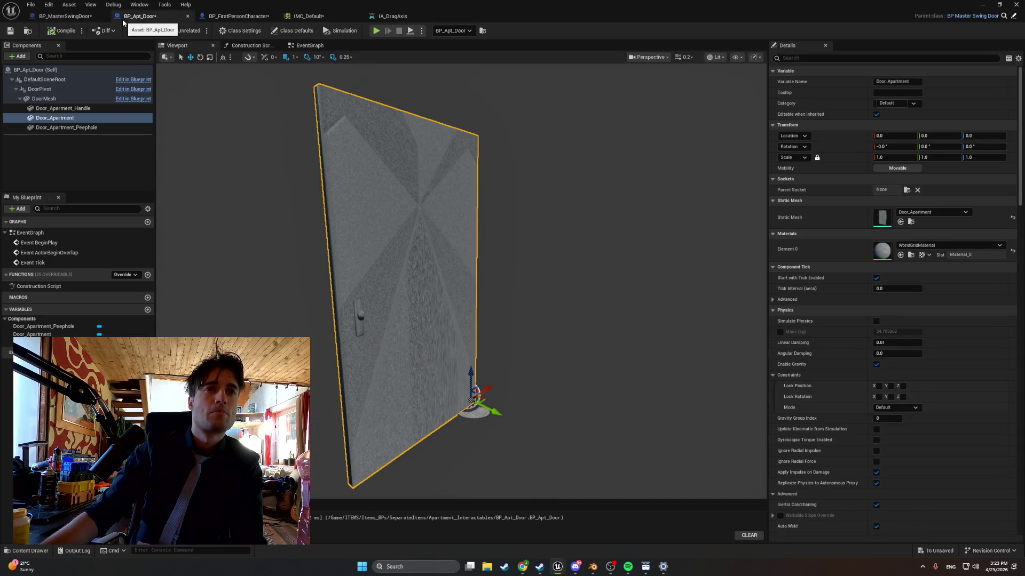
{"action": "left_click", "coordinate": [78, 21]}
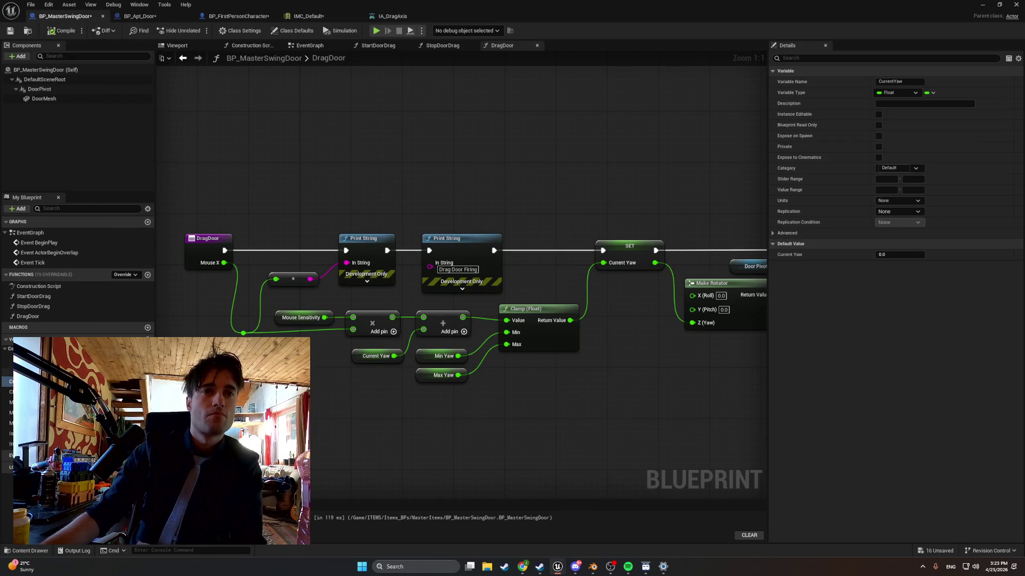
{"action": "left_click", "coordinate": [32, 423]}
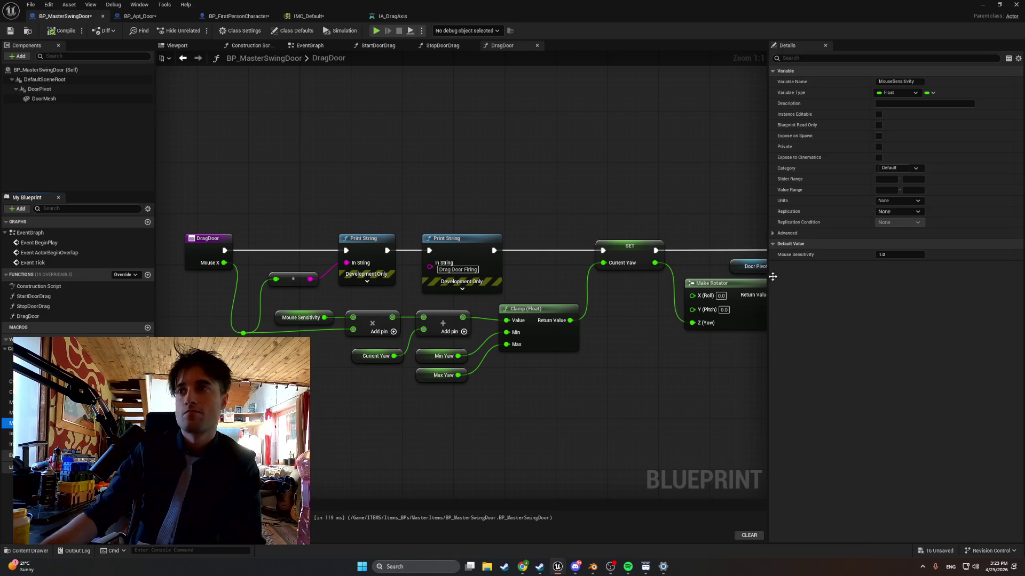
{"action": "left_click", "coordinate": [899, 254]}
{"action": "left_click", "coordinate": [899, 255]}
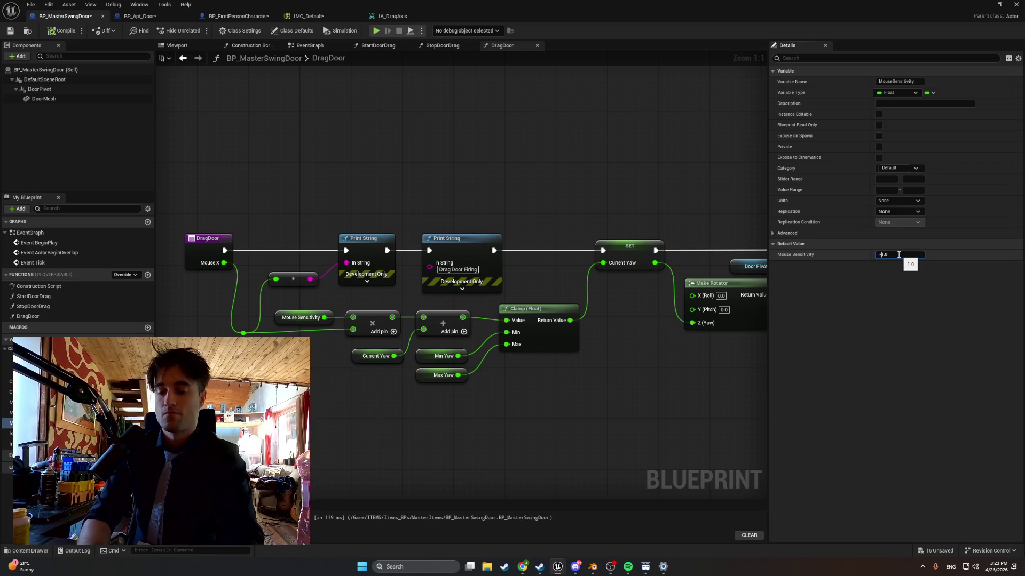
{"action": "key", "text": "Home"}
{"action": "type", "text": "-"}
{"action": "key", "text": "Return"}
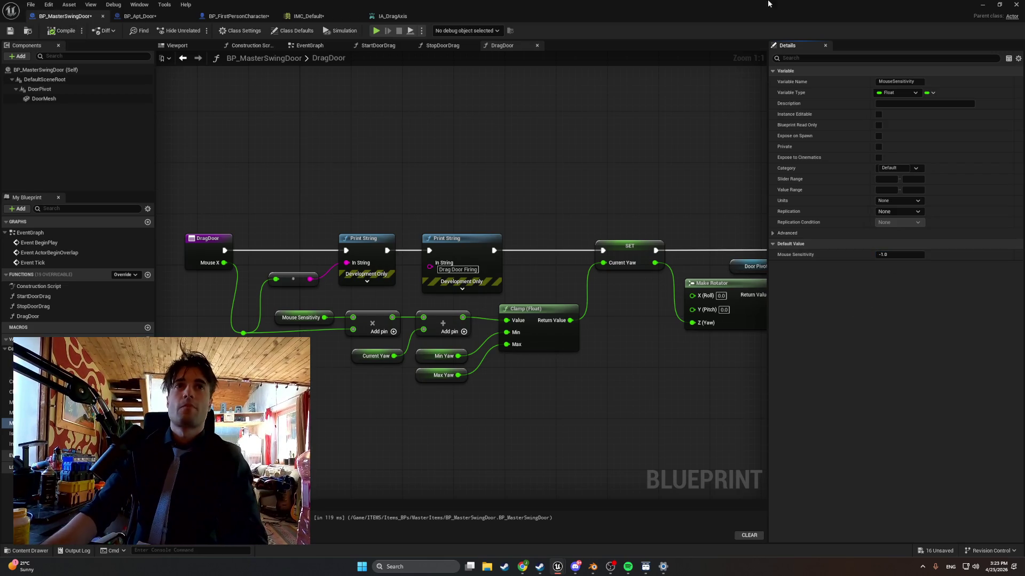
{"action": "key", "text": "alt+Tab"}
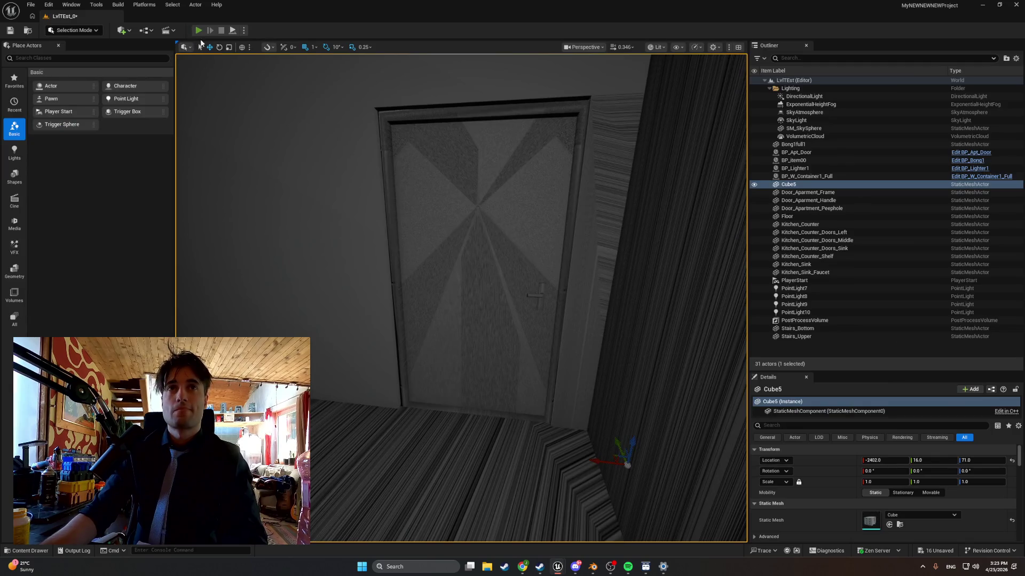
After a quick play test, hide BP_Apt_Door and delete the leftover Door_Aparment_Handle mesh
{"action": "left_click", "coordinate": [198, 31]}
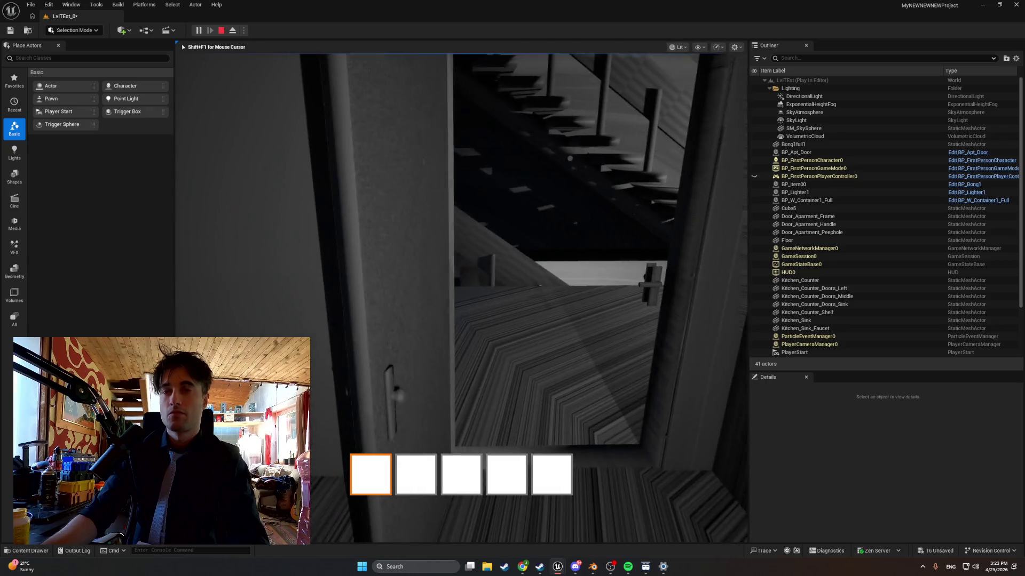
{"action": "key", "text": "Escape"}
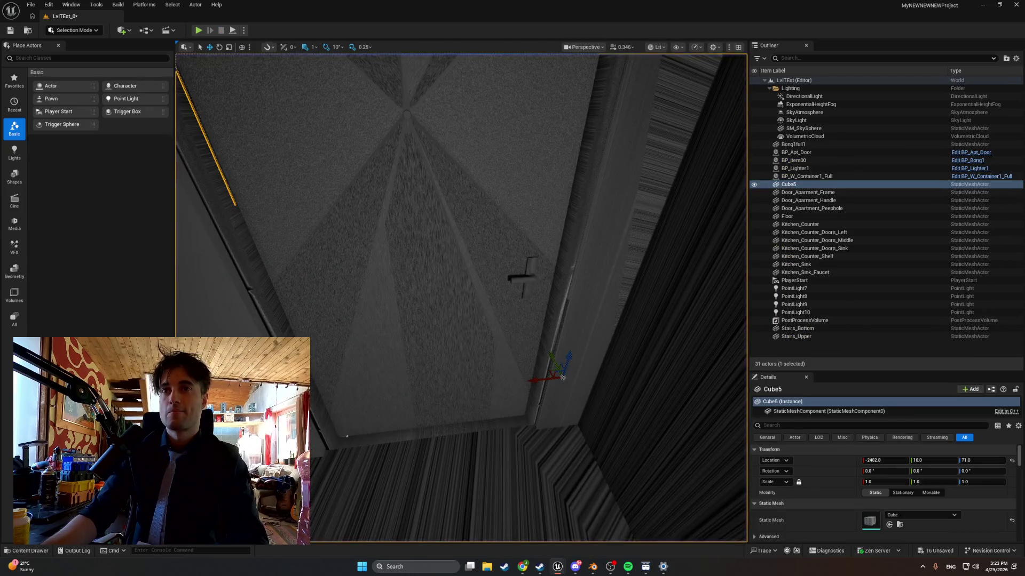
{"action": "left_click", "coordinate": [532, 353]}
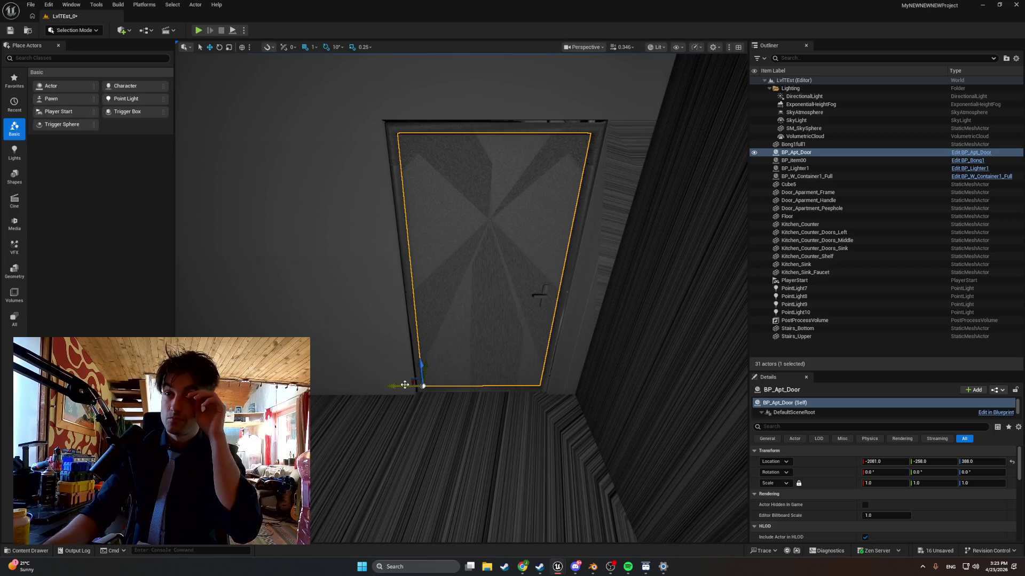
{"action": "left_click", "coordinate": [754, 152]}
{"action": "left_click", "coordinate": [539, 295]}
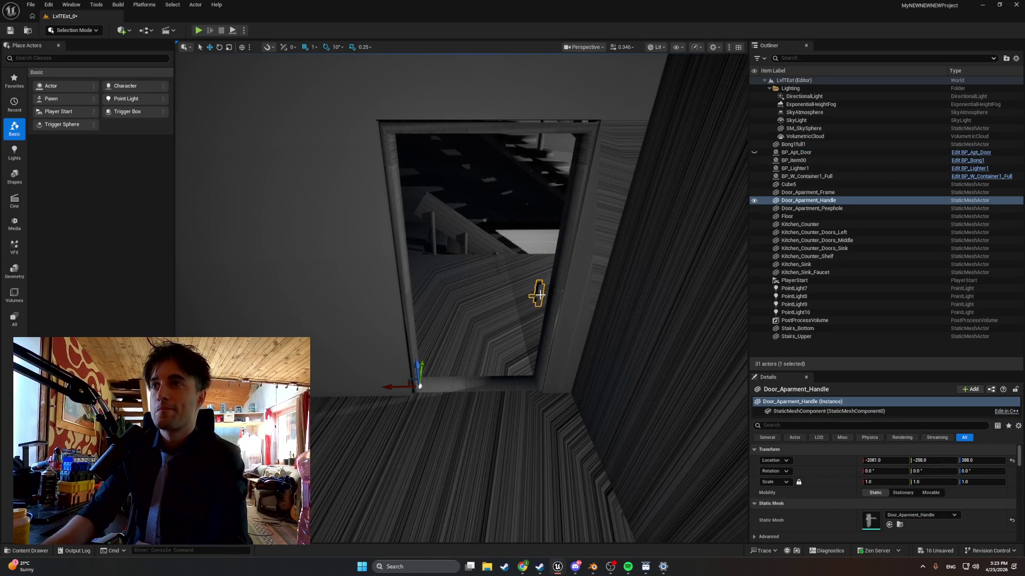
{"action": "key", "text": "Delete"}
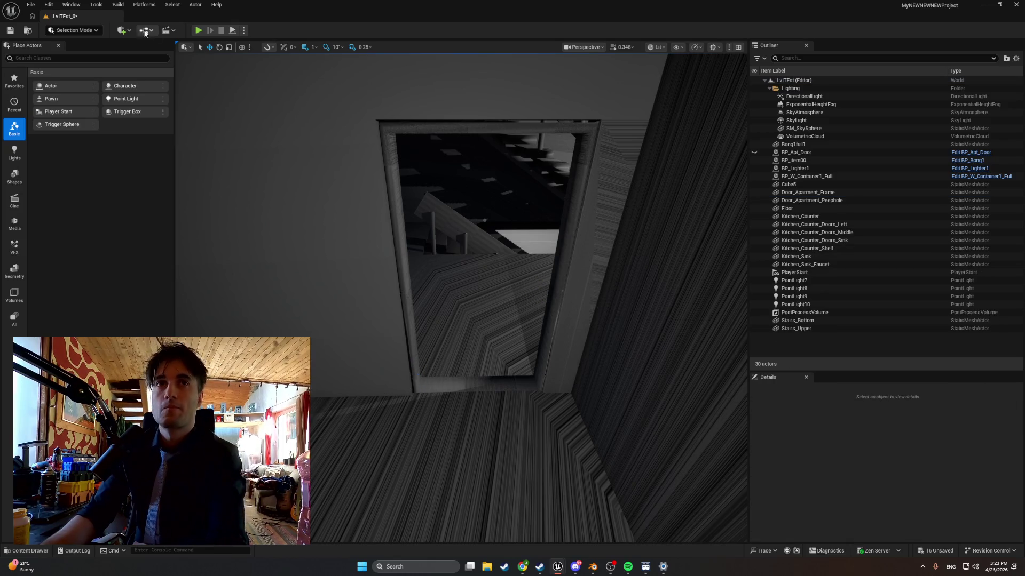
{"action": "left_click", "coordinate": [755, 152]}
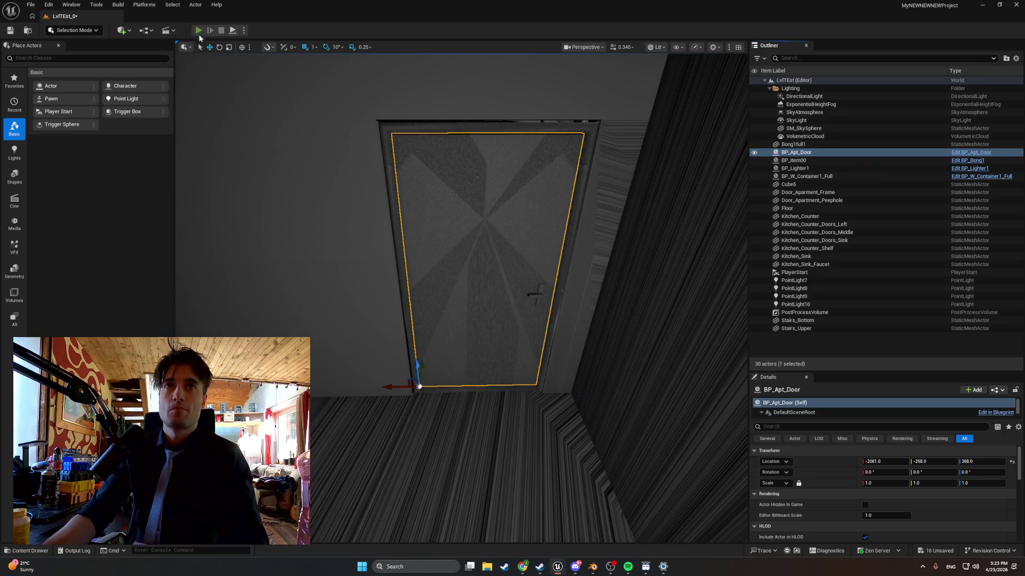
Play-test again, then hide the door and delete the leftover Door_Apartment_Peephole mesh
{"action": "left_click", "coordinate": [198, 30]}
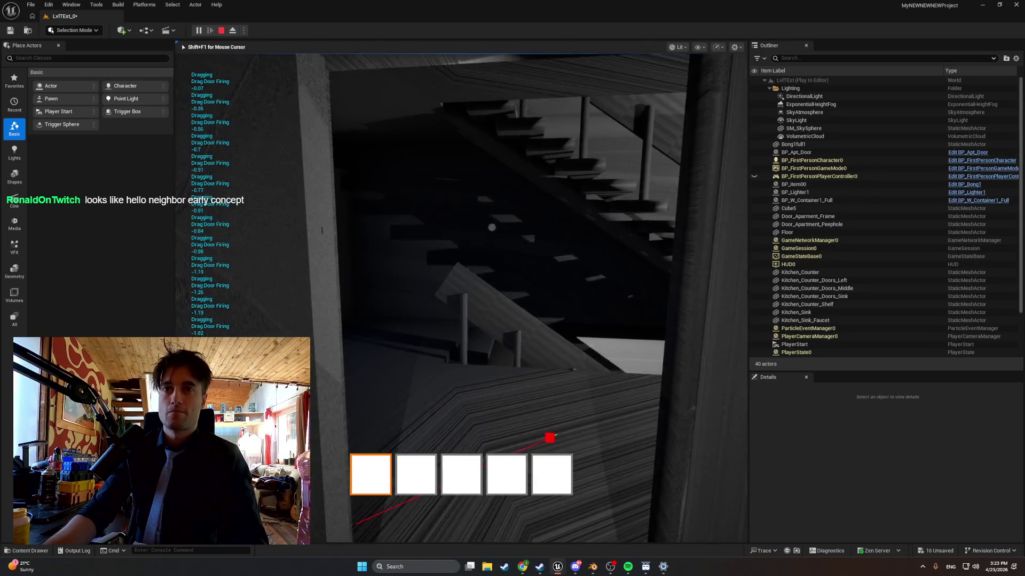
{"action": "key", "text": "Escape"}
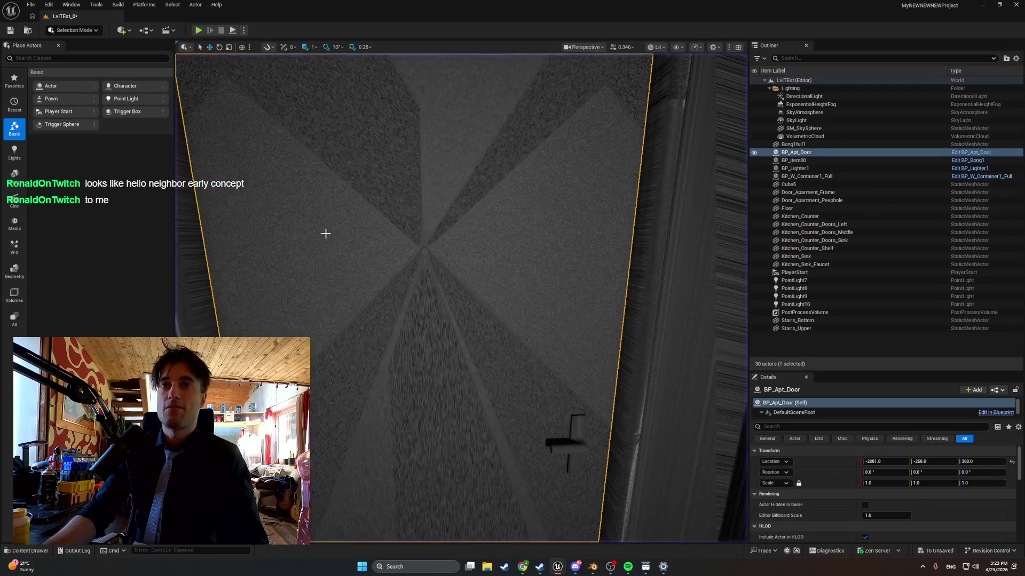
{"action": "key", "text": "f"}
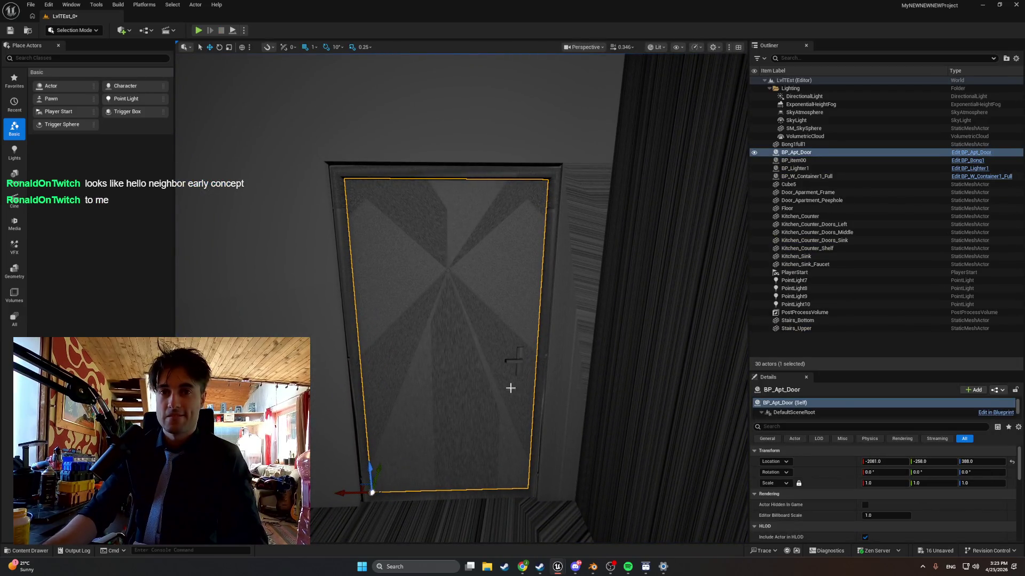
{"action": "left_click", "coordinate": [754, 152]}
{"action": "left_click", "coordinate": [493, 251]}
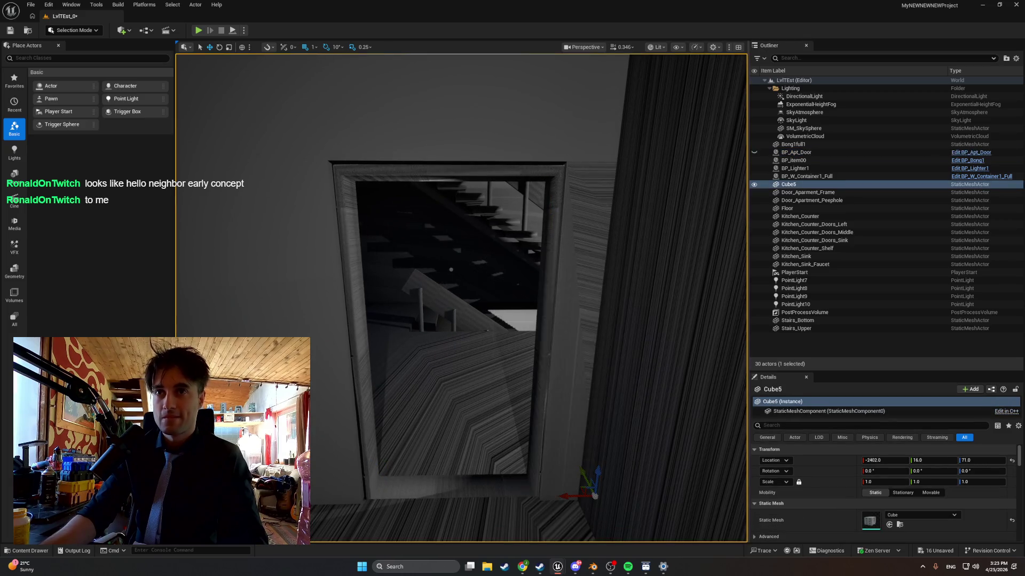
{"action": "left_click", "coordinate": [453, 270]}
{"action": "key", "text": "Delete"}
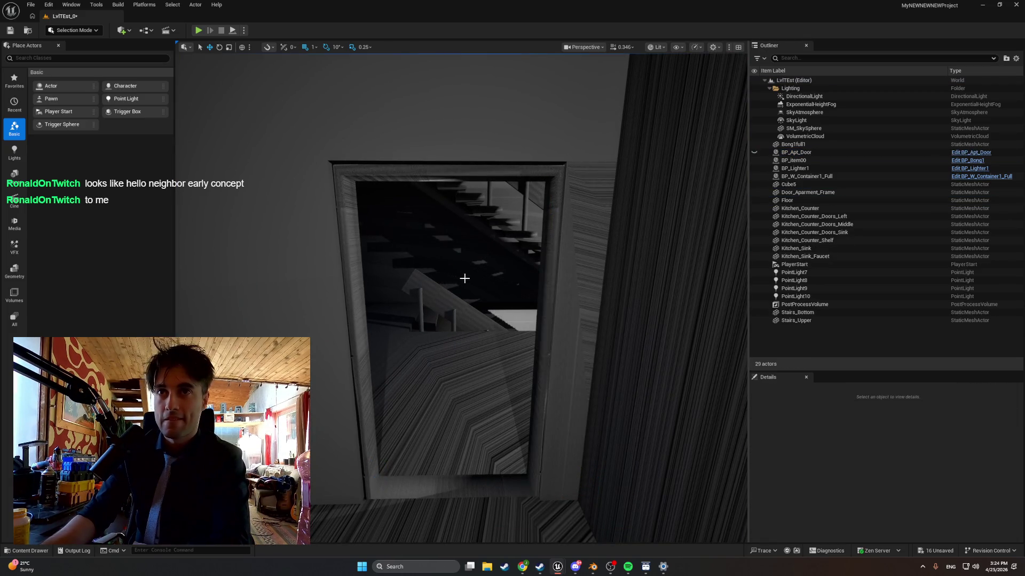
Play the level, walk up to the door and drag it open twice, then stop
{"action": "left_click", "coordinate": [197, 30]}
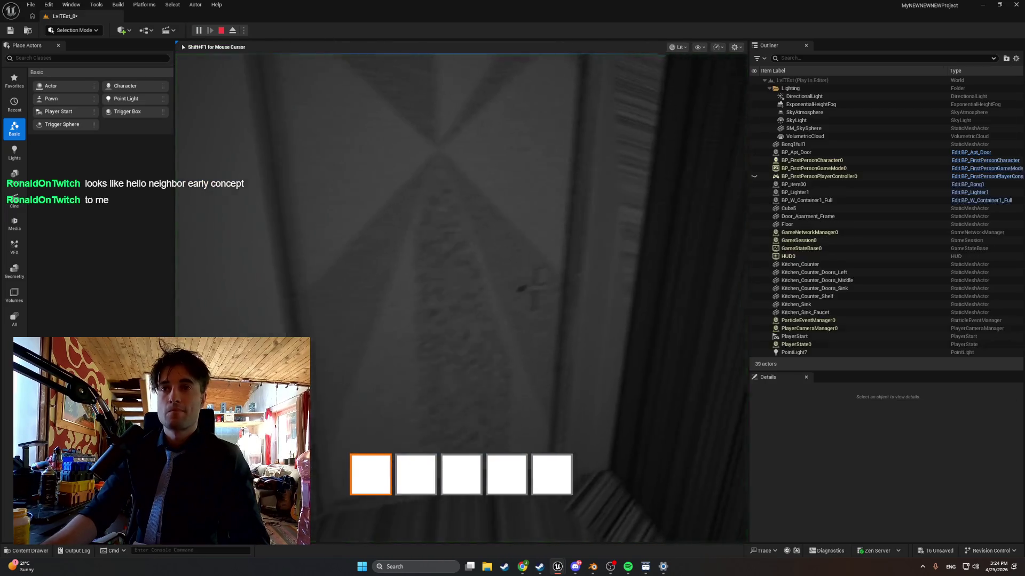
{"action": "key", "text": "s"}
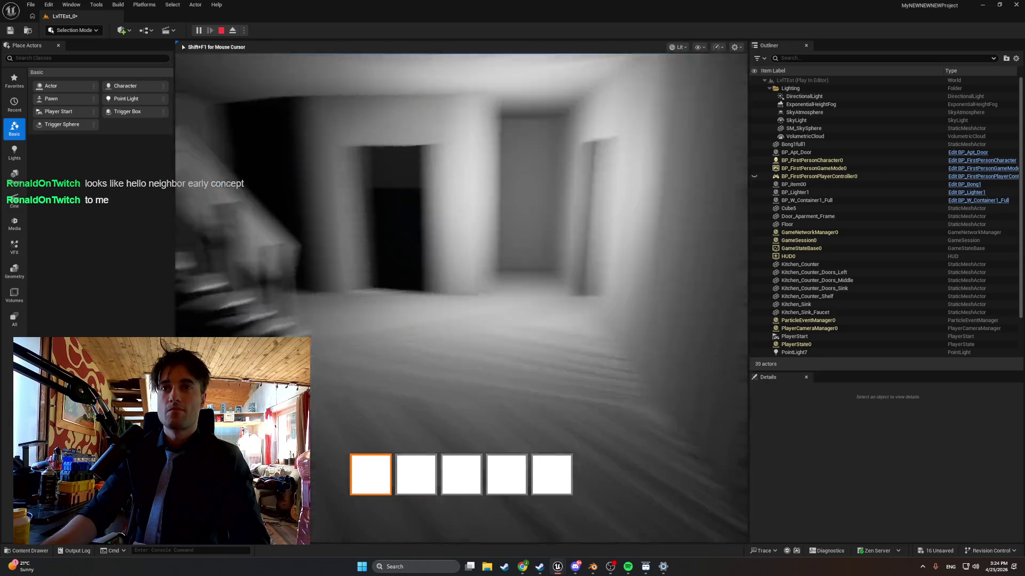
{"action": "key", "text": "w"}
{"action": "left_click_drag", "start_coordinate": [462, 298], "coordinate": [461, 298]}
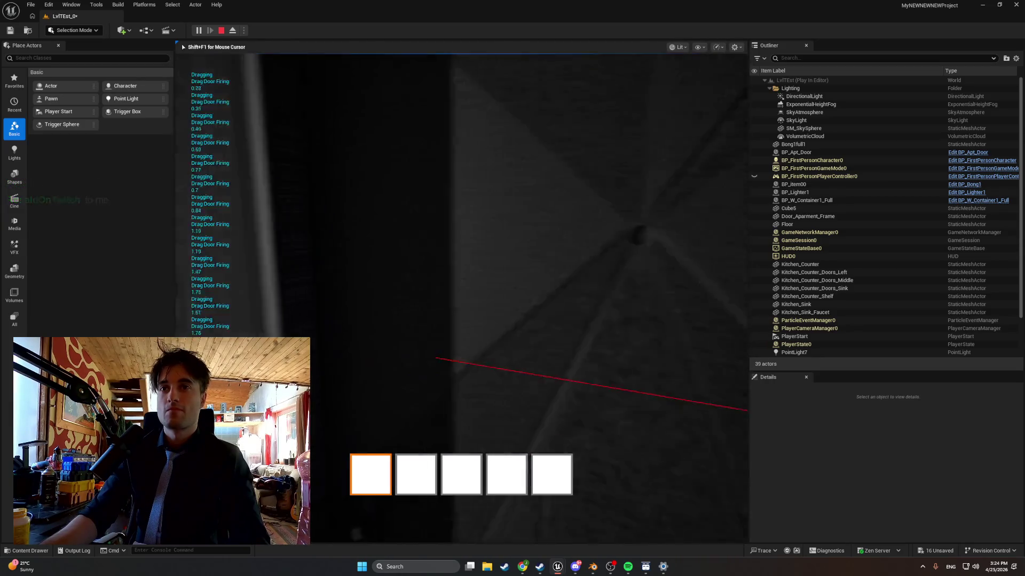
{"action": "key", "text": "s"}
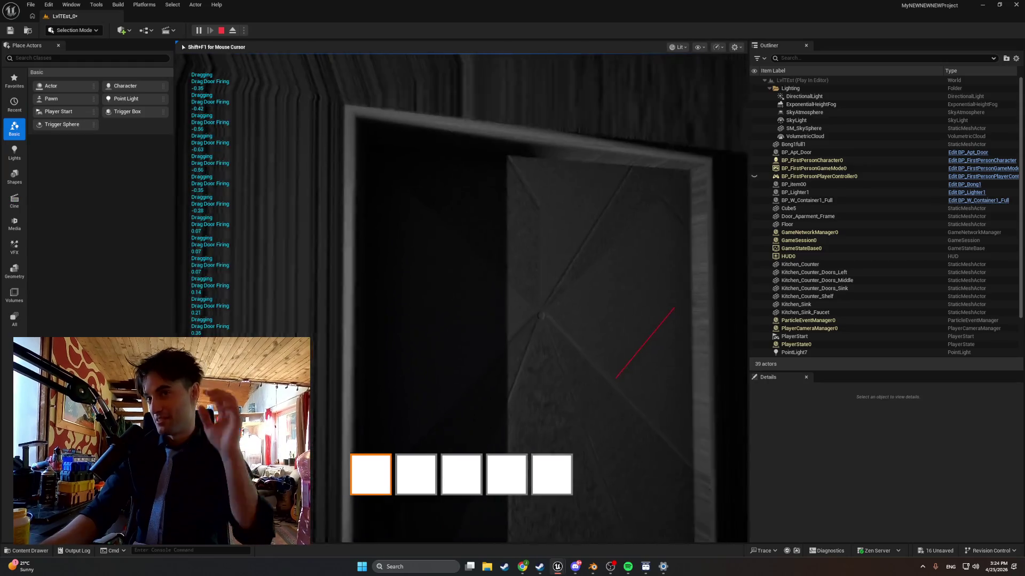
{"action": "key", "text": "w"}
{"action": "left_click_drag", "start_coordinate": [462, 298], "coordinate": [461, 298]}
{"action": "key", "text": "s"}
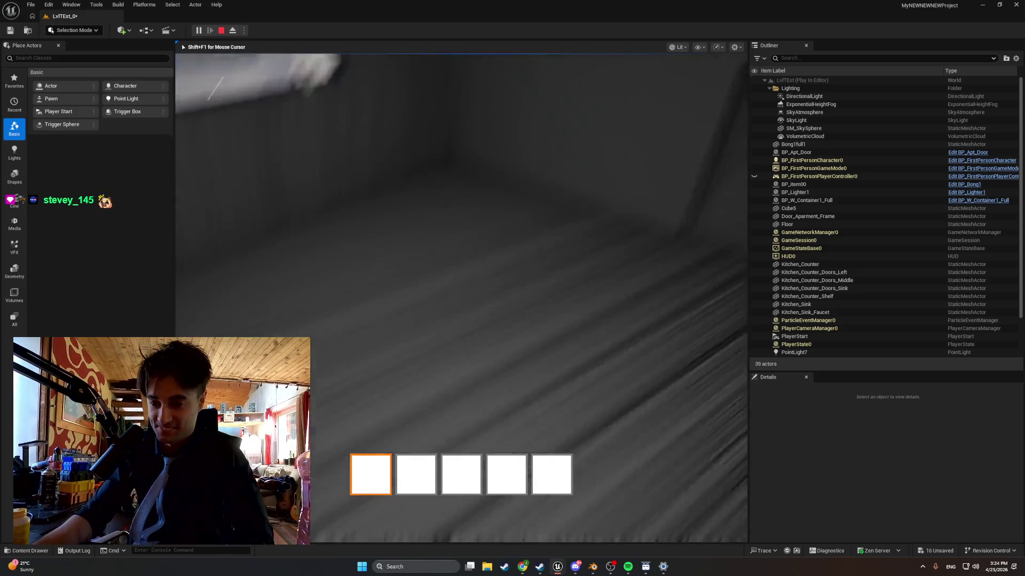
{"action": "key", "text": "Escape"}
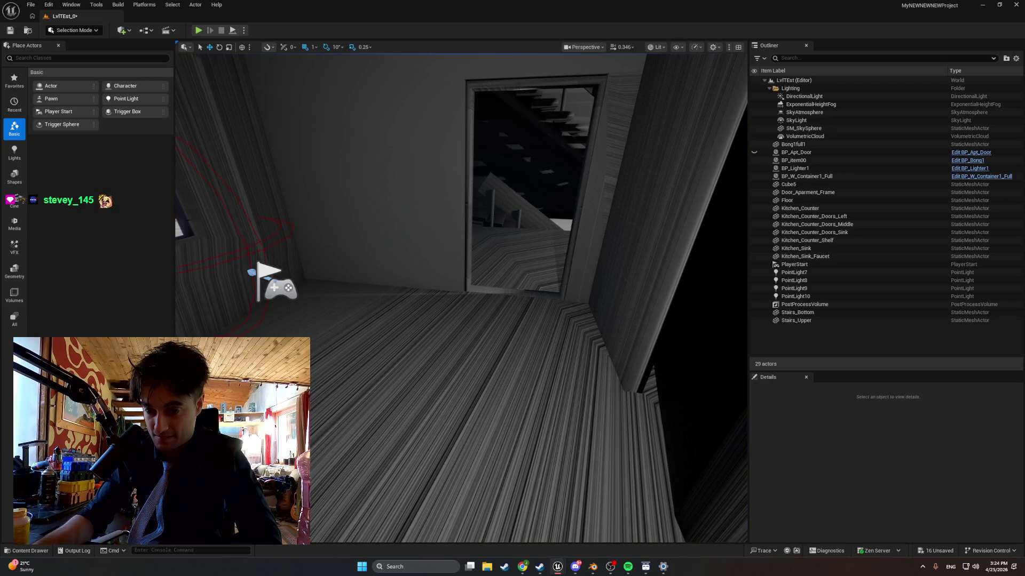
Return to BP_FirstPersonCharacter's EventGraph and locate the door-drag nodes
{"action": "left_click", "coordinate": [558, 520]}
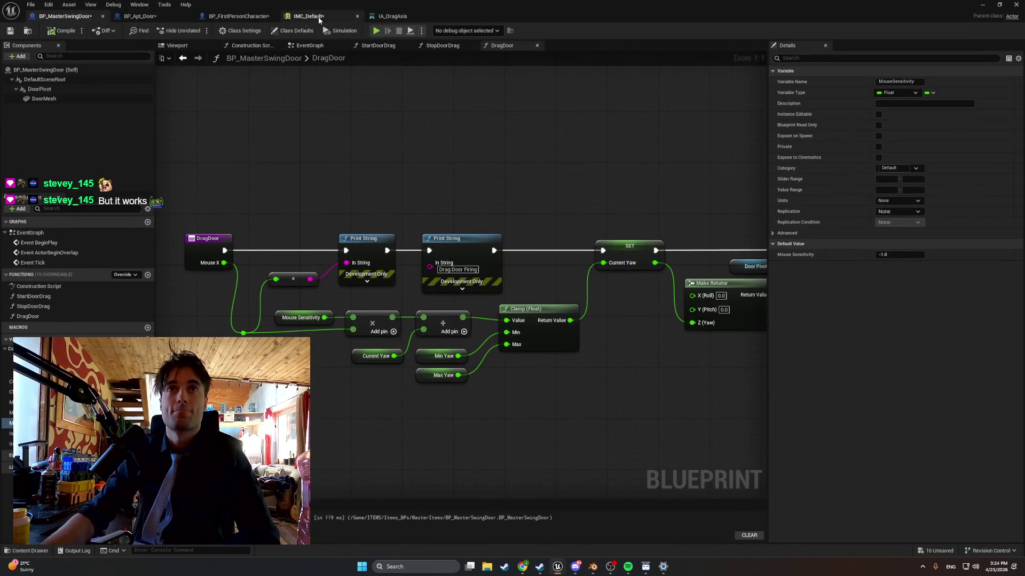
{"action": "left_click", "coordinate": [238, 16]}
{"action": "scroll", "coordinate": [407, 304], "scroll_direction": "down", "scroll_amount": 2}
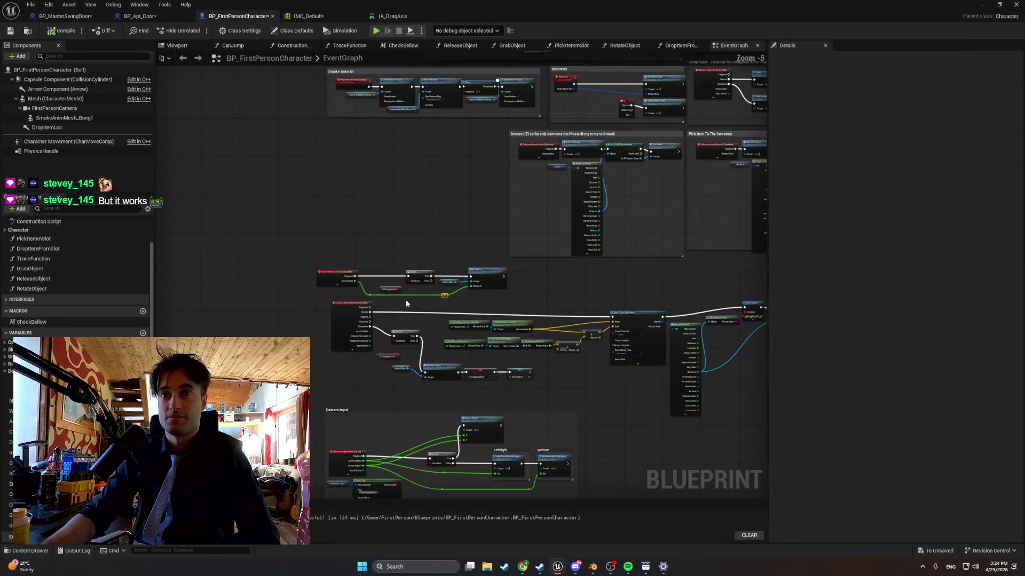
{"action": "scroll", "coordinate": [405, 302], "scroll_direction": "up", "scroll_amount": 1}
{"action": "scroll", "coordinate": [405, 302], "scroll_direction": "up", "scroll_amount": 1}
{"action": "scroll", "coordinate": [415, 297], "scroll_direction": "down", "scroll_amount": 1}
{"action": "scroll", "coordinate": [417, 291], "scroll_direction": "down", "scroll_amount": 2}
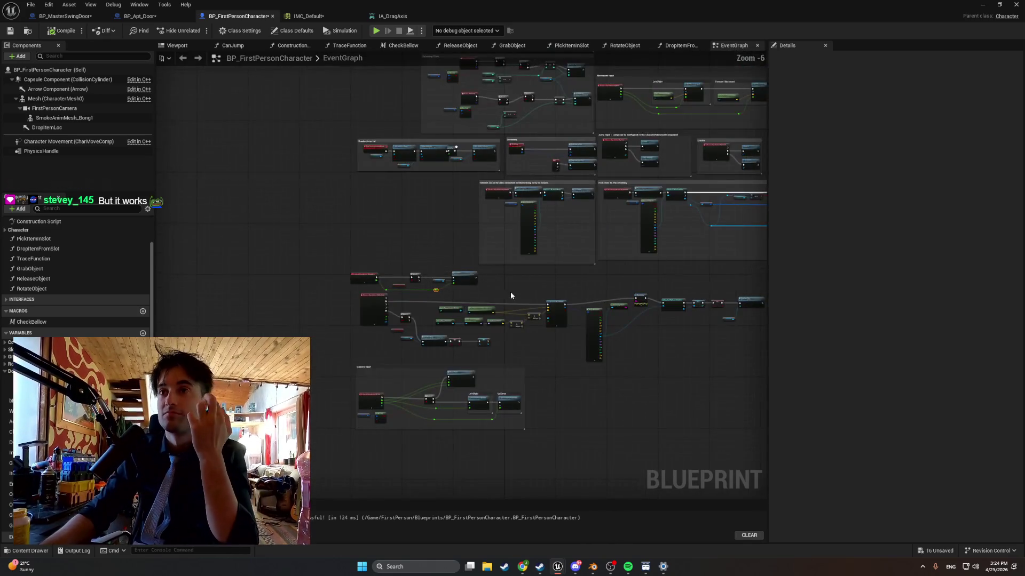
{"action": "scroll", "coordinate": [386, 293], "scroll_direction": "up", "scroll_amount": 1}
{"action": "scroll", "coordinate": [269, 285], "scroll_direction": "up", "scroll_amount": 2}
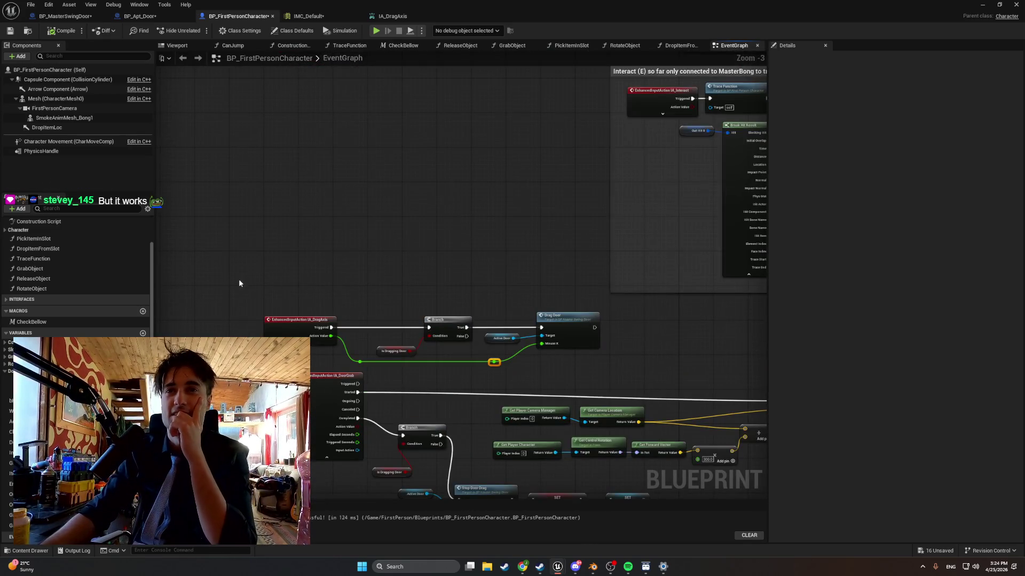
{"action": "scroll", "coordinate": [334, 296], "scroll_direction": "down", "scroll_amount": 2}
Shift the three door-drag input nodes to the right, undoing the stray moves
{"action": "mouse_move", "coordinate": [388, 323]}
{"action": "left_mouse_down"}
{"action": "mouse_move", "coordinate": [295, 333]}
{"action": "mouse_move", "coordinate": [359, 316]}
{"action": "left_mouse_up"}
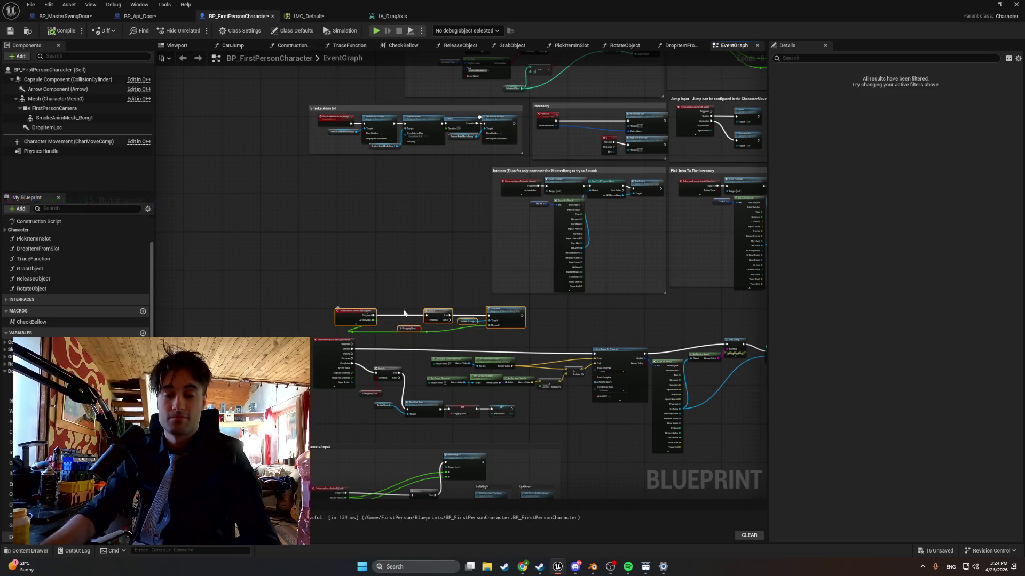
{"action": "key", "text": "ctrl+z"}
{"action": "mouse_move", "coordinate": [353, 295]}
{"action": "left_mouse_down"}
{"action": "mouse_move", "coordinate": [309, 286]}
{"action": "mouse_move", "coordinate": [340, 315]}
{"action": "mouse_move", "coordinate": [385, 318]}
{"action": "left_mouse_up"}
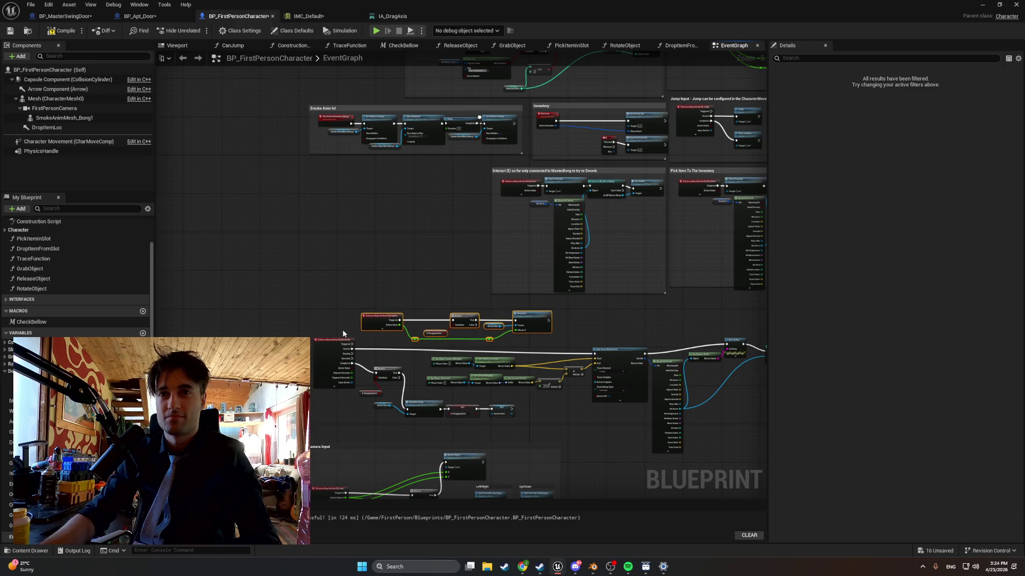
{"action": "scroll", "coordinate": [343, 333], "scroll_direction": "up", "scroll_amount": 1}
{"action": "left_click_drag", "start_coordinate": [305, 303], "coordinate": [304, 306]}
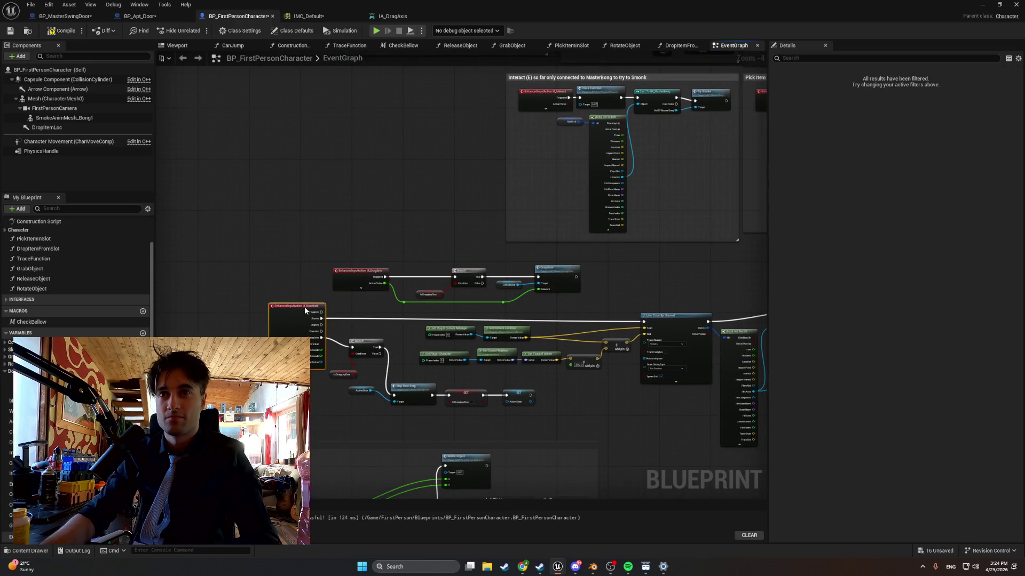
{"action": "left_click_drag", "start_coordinate": [314, 258], "coordinate": [578, 304]}
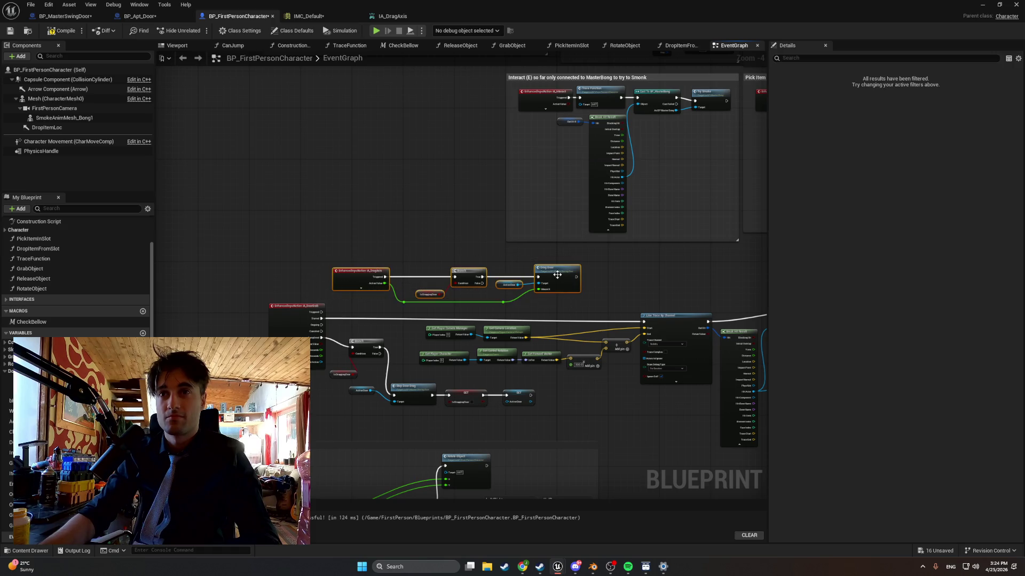
{"action": "key", "text": "ctrl+z"}
{"action": "mouse_move", "coordinate": [331, 257]}
{"action": "left_mouse_down"}
{"action": "mouse_move", "coordinate": [572, 308]}
{"action": "mouse_move", "coordinate": [559, 286]}
{"action": "left_mouse_up"}
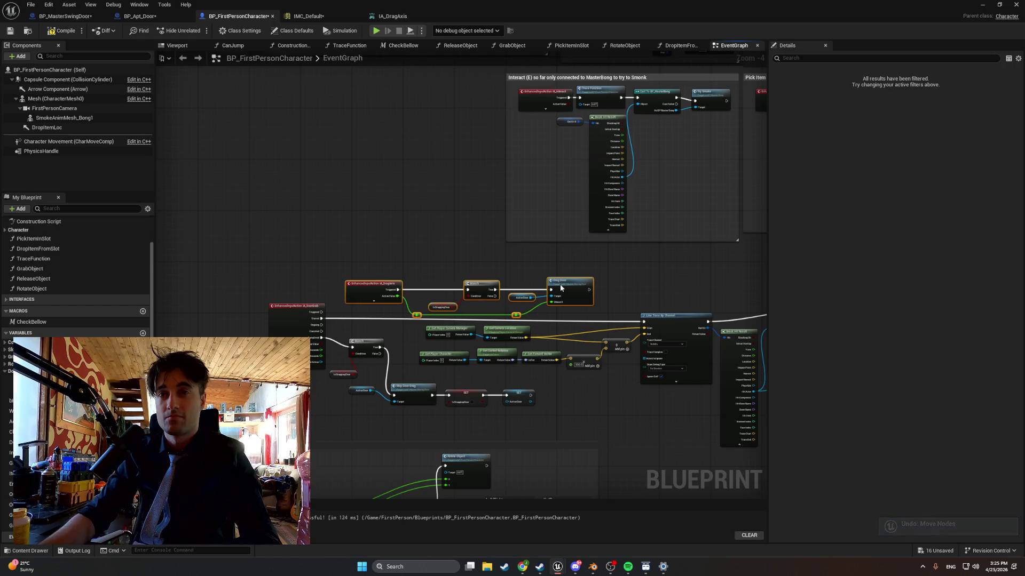
{"action": "key", "text": "ctrl+z"}
{"action": "left_click", "coordinate": [447, 244]}
Move the camera look group slightly down, then wrap all door-swing nodes in a comment
{"action": "left_click_drag", "start_coordinate": [447, 245], "coordinate": [279, 226]}
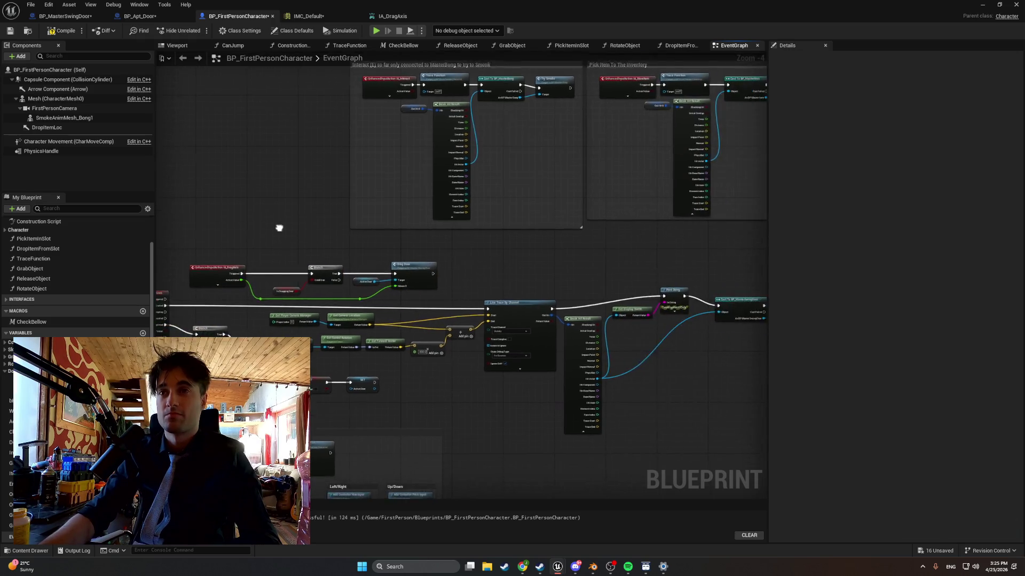
{"action": "scroll", "coordinate": [330, 251], "scroll_direction": "down", "scroll_amount": 1}
{"action": "left_click_drag", "start_coordinate": [258, 286], "coordinate": [376, 233]}
{"action": "left_click", "coordinate": [351, 340]}
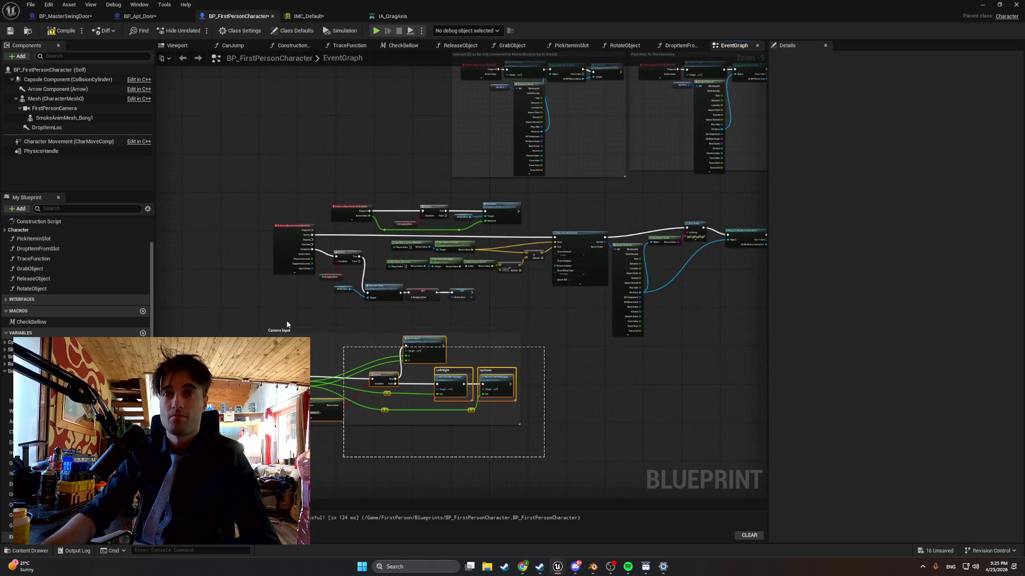
{"action": "left_click_drag", "start_coordinate": [352, 340], "coordinate": [362, 374]}
{"action": "scroll", "coordinate": [419, 308], "scroll_direction": "down", "scroll_amount": 2}
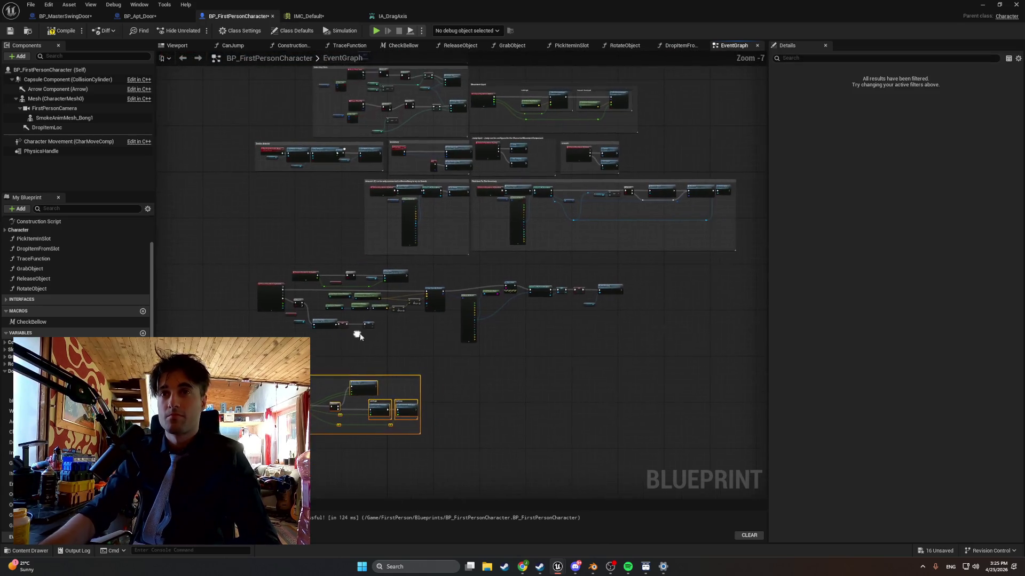
{"action": "left_click_drag", "start_coordinate": [669, 347], "coordinate": [230, 263]}
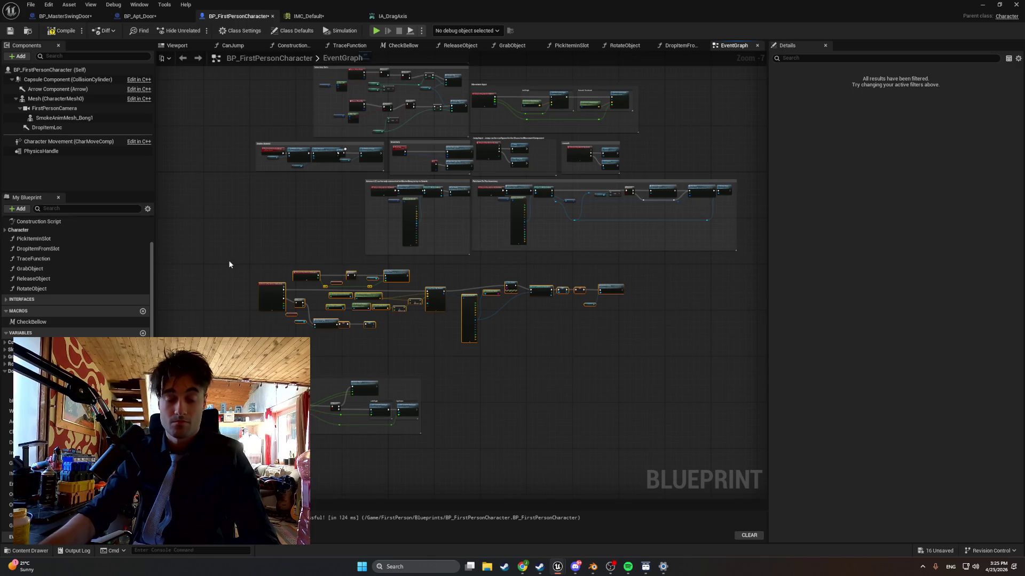
{"action": "key", "text": "c"}
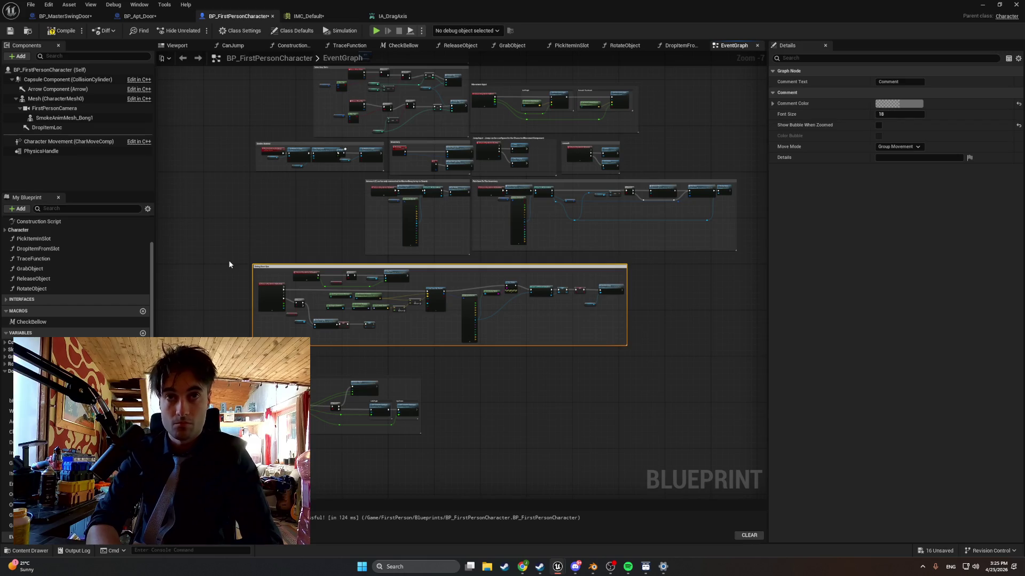
Confirm the 'Swing Door' title and extend the comment's bottom edge to enclose every node
{"action": "key", "text": "Return"}
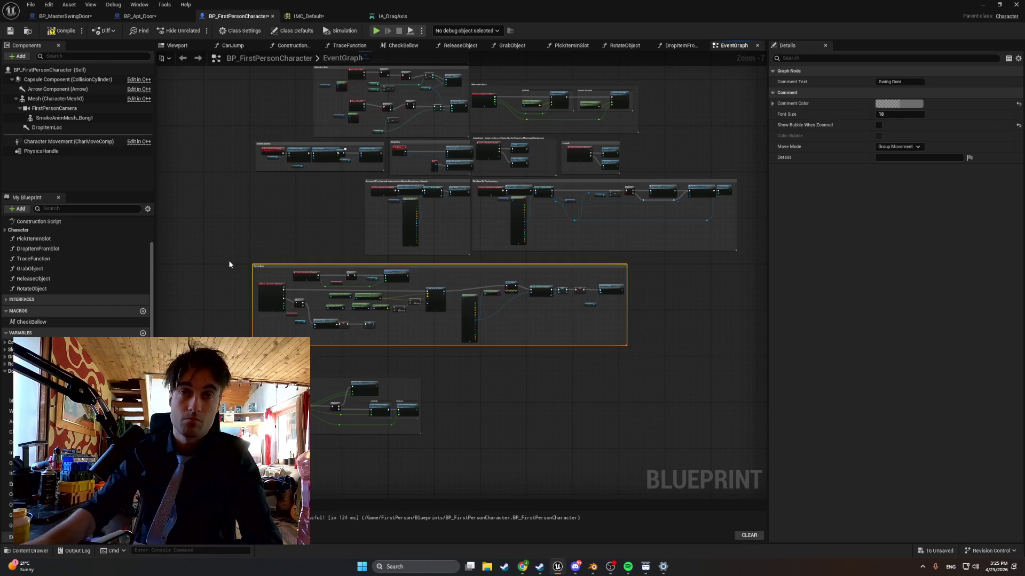
{"action": "scroll", "coordinate": [228, 260], "scroll_direction": "up", "scroll_amount": 4}
{"action": "scroll", "coordinate": [327, 278], "scroll_direction": "down", "scroll_amount": 2}
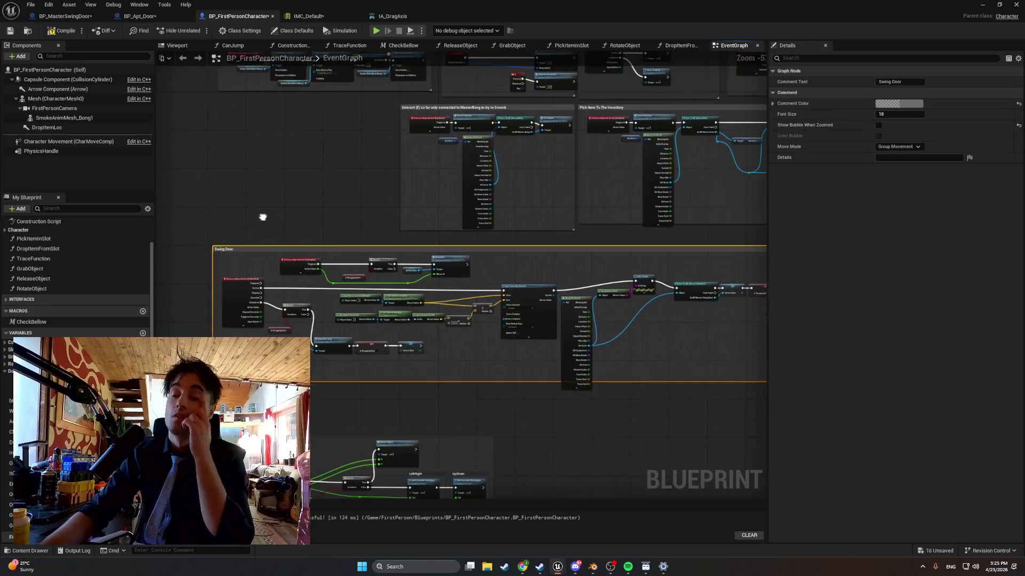
{"action": "mouse_move", "coordinate": [398, 386]}
{"action": "left_mouse_down"}
{"action": "mouse_move", "coordinate": [399, 407]}
{"action": "mouse_move", "coordinate": [353, 393]}
{"action": "mouse_move", "coordinate": [465, 405]}
{"action": "mouse_move", "coordinate": [368, 407]}
{"action": "left_mouse_up"}
{"action": "scroll", "coordinate": [448, 393], "scroll_direction": "up", "scroll_amount": 3}
{"action": "scroll", "coordinate": [350, 391], "scroll_direction": "down", "scroll_amount": 3}
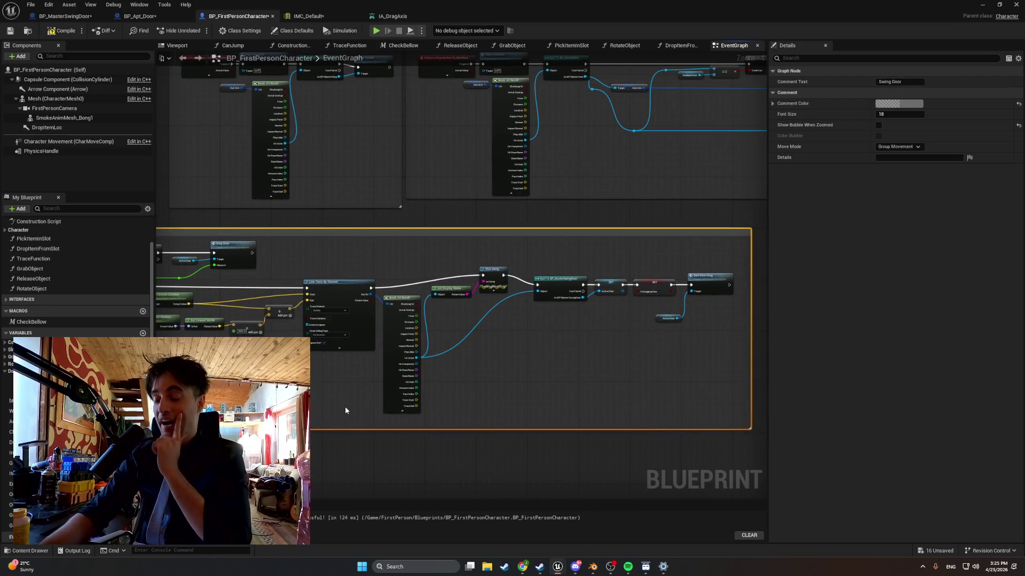
{"action": "mouse_move", "coordinate": [345, 409]}
{"action": "left_mouse_down"}
{"action": "mouse_move", "coordinate": [348, 389]}
{"action": "mouse_move", "coordinate": [632, 315]}
{"action": "mouse_move", "coordinate": [617, 270]}
{"action": "left_mouse_up"}
{"action": "scroll", "coordinate": [555, 354], "scroll_direction": "up", "scroll_amount": 1}
{"action": "left_click_drag", "start_coordinate": [556, 355], "coordinate": [587, 303]}
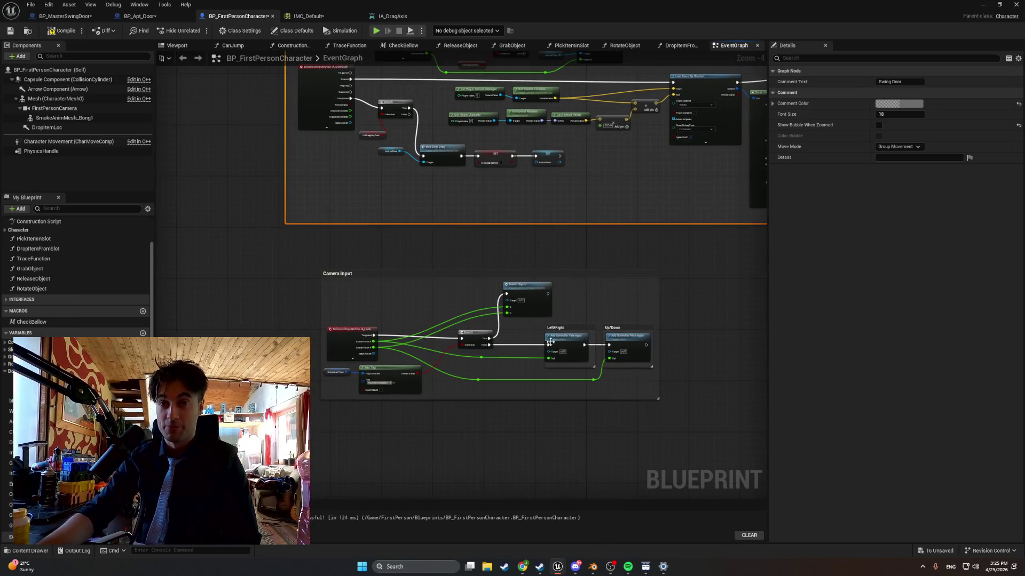
Add an Is Dragging Door getter wired into a new Branch's Condition beside the look input
{"action": "scroll", "coordinate": [472, 367], "scroll_direction": "up", "scroll_amount": 4}
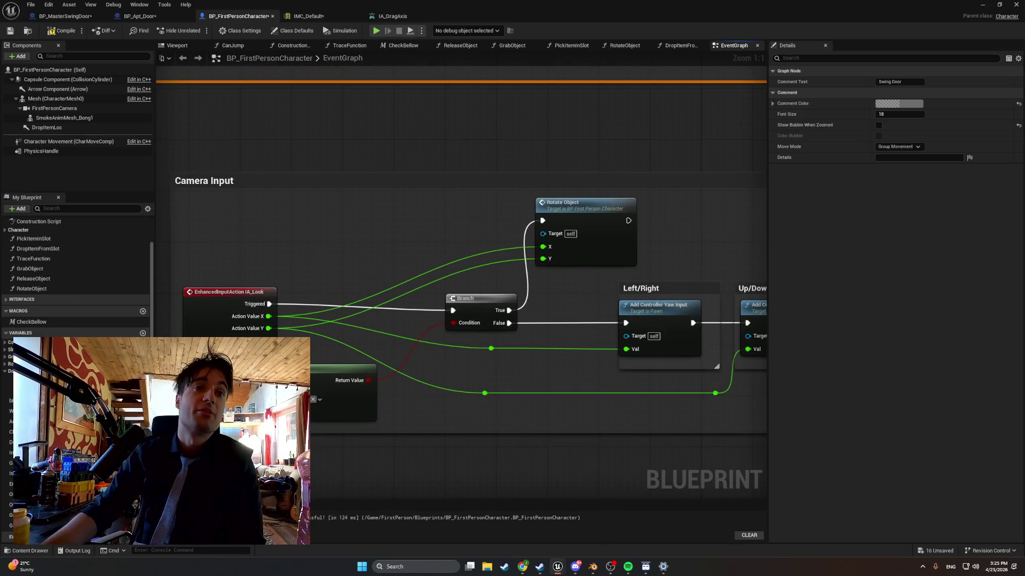
{"action": "left_click_drag", "start_coordinate": [32, 379], "coordinate": [299, 245]}
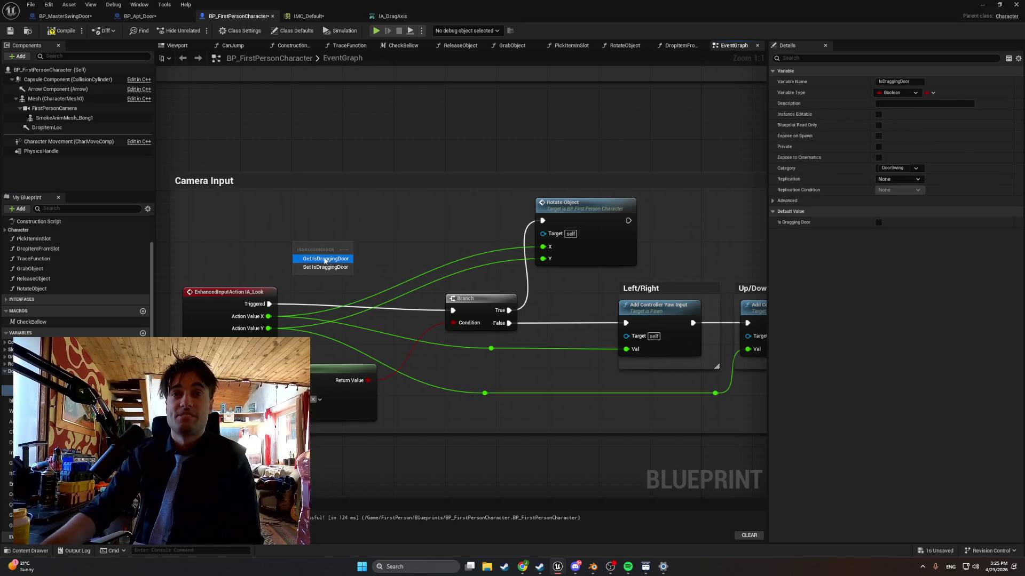
{"action": "left_click", "coordinate": [339, 249]}
{"action": "left_click", "coordinate": [382, 231]}
{"action": "left_click", "coordinate": [414, 219]}
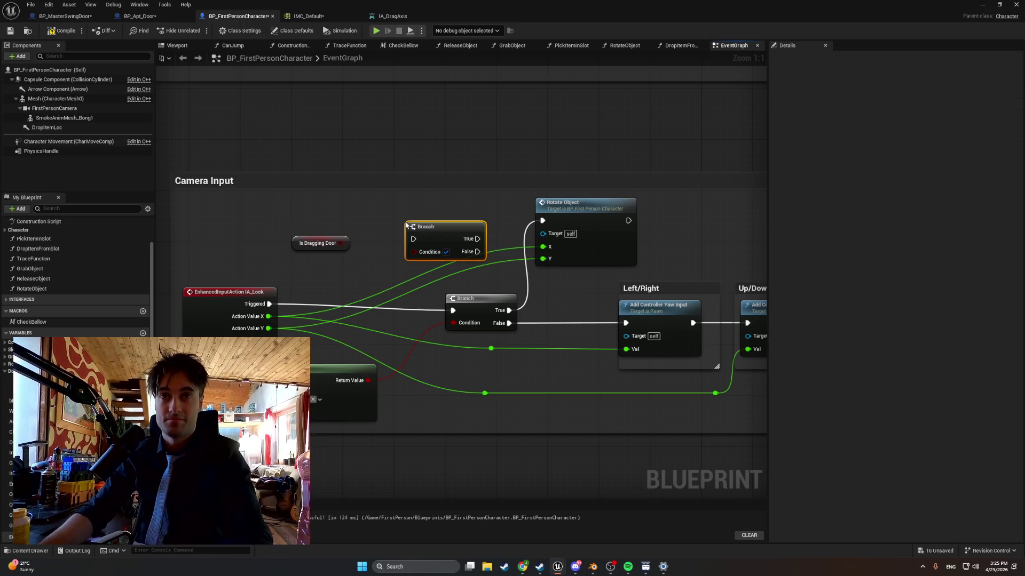
{"action": "left_click_drag", "start_coordinate": [421, 224], "coordinate": [377, 211]}
{"action": "mouse_move", "coordinate": [341, 244]}
{"action": "left_mouse_down"}
{"action": "mouse_move", "coordinate": [397, 225]}
{"action": "mouse_move", "coordinate": [291, 255]}
{"action": "left_mouse_up"}
{"action": "mouse_move", "coordinate": [388, 228]}
{"action": "left_mouse_down"}
{"action": "mouse_move", "coordinate": [388, 243]}
{"action": "mouse_move", "coordinate": [393, 233]}
{"action": "left_mouse_up"}
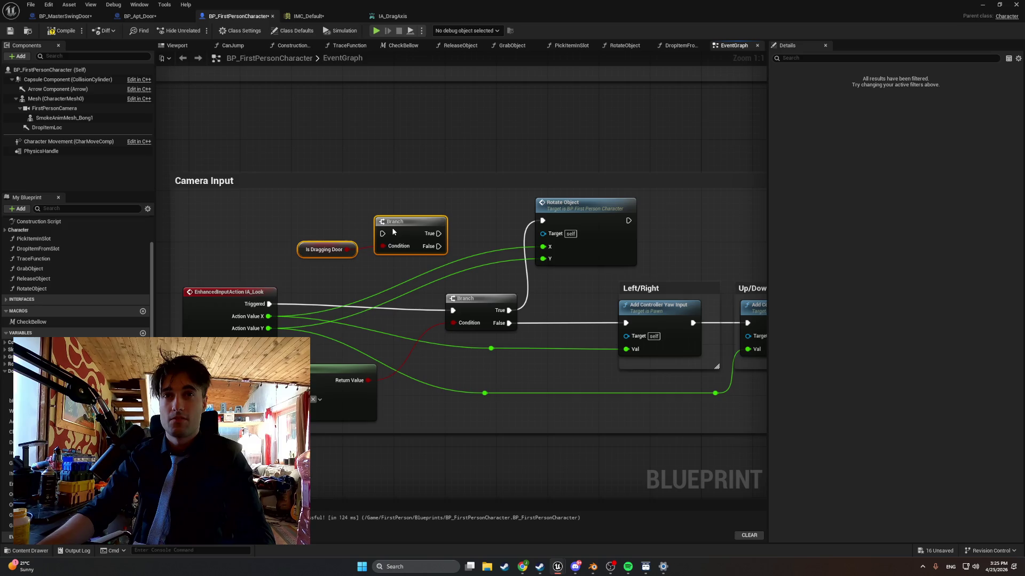
{"action": "left_click_drag", "start_coordinate": [393, 232], "coordinate": [405, 238]}
Route IA_Look's trigger through the new Branch, with False continuing to the old Branch
{"action": "left_click_drag", "start_coordinate": [270, 304], "coordinate": [396, 240]}
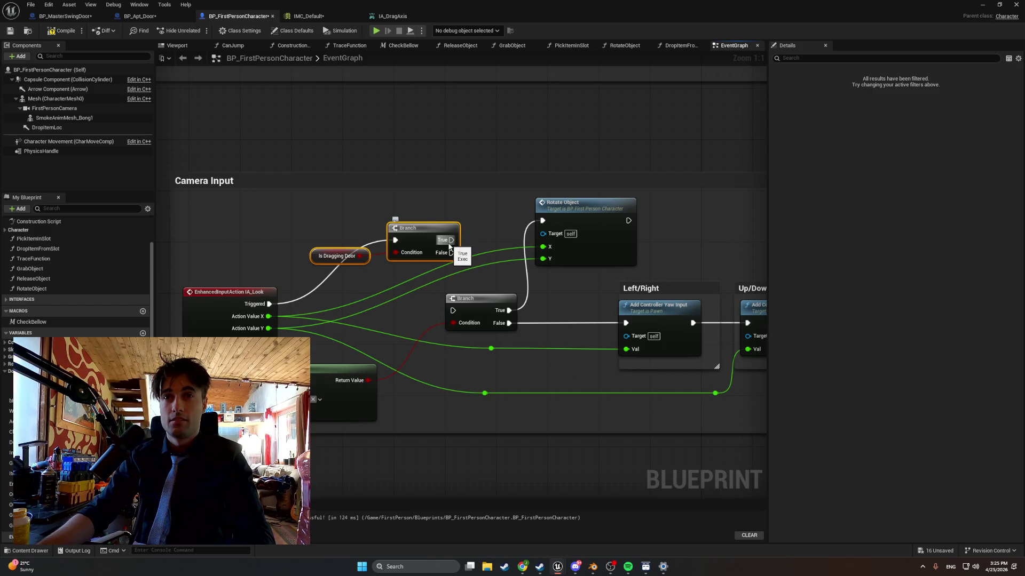
{"action": "left_click_drag", "start_coordinate": [451, 252], "coordinate": [448, 312]}
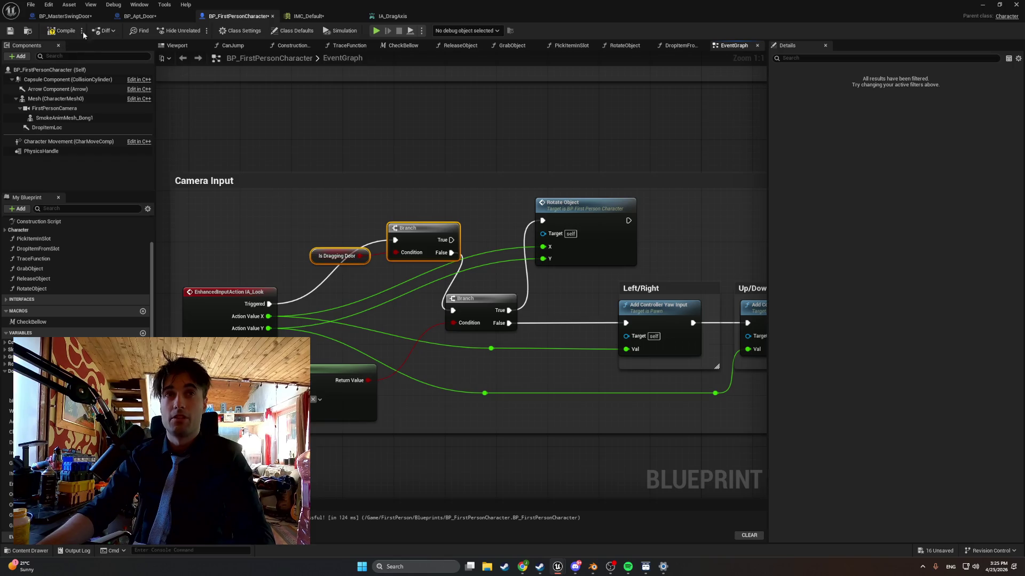
{"action": "left_click", "coordinate": [983, 5]}
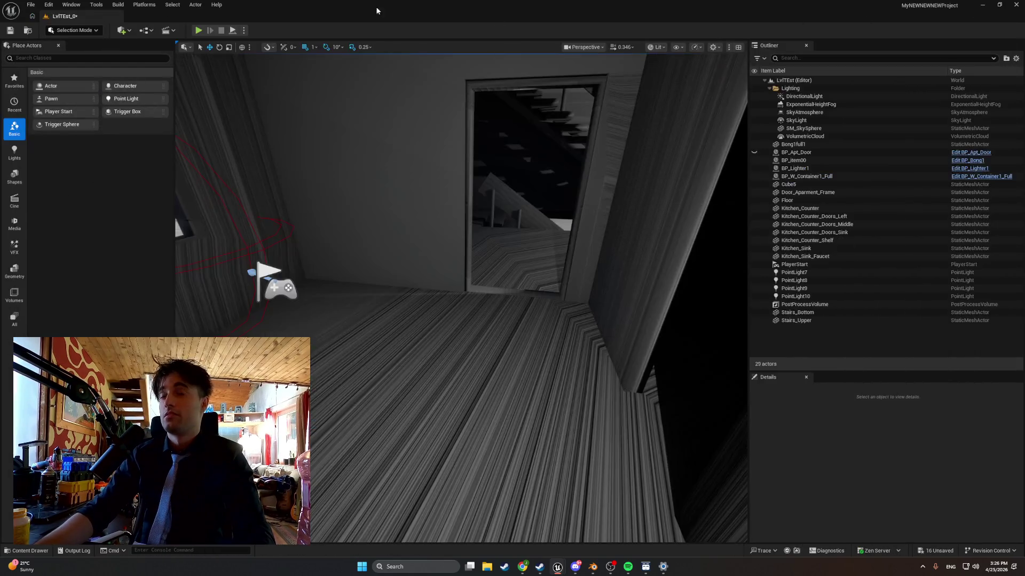
Play the level, drag the apartment door to check it swings, then stop with Esc
{"action": "left_click", "coordinate": [197, 30]}
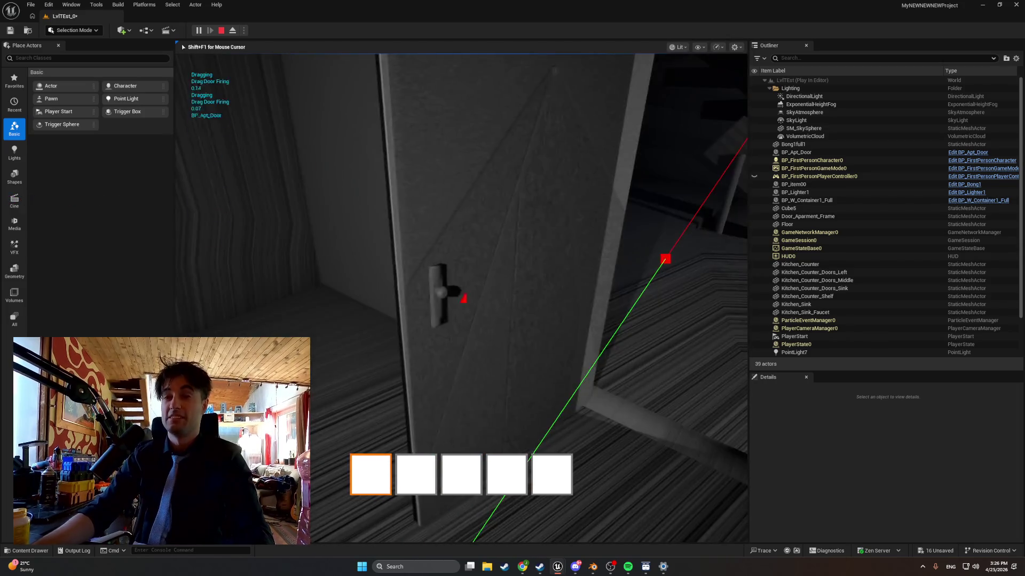
{"action": "key", "text": "Escape"}
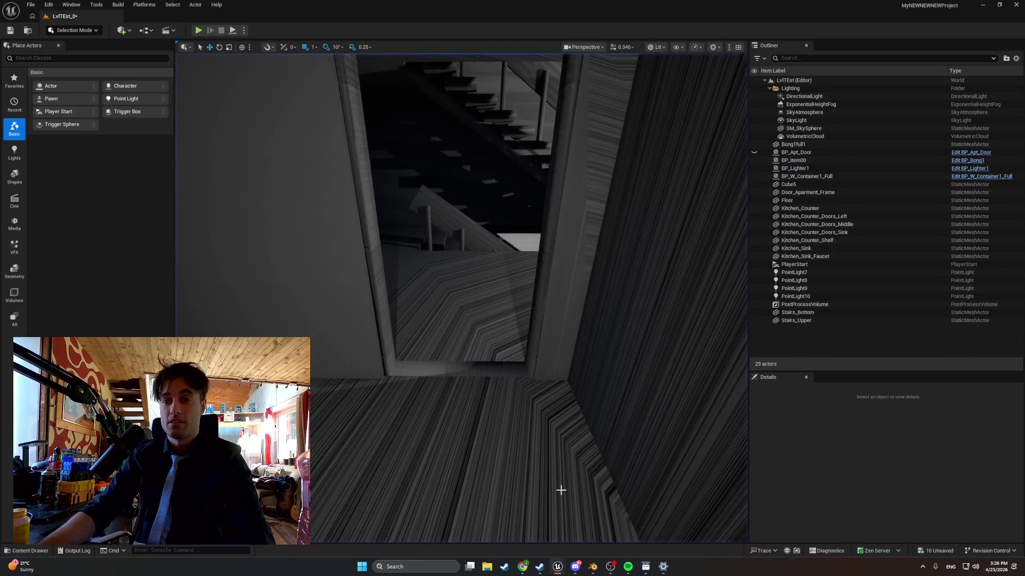
Back in the character Blueprint graph, move the Camera Input comment group above Movement Input
{"action": "mouse_move", "coordinate": [558, 566]}
{"action": "left_click", "coordinate": [582, 534]}
{"action": "scroll", "coordinate": [515, 237], "scroll_direction": "down", "scroll_amount": 6}
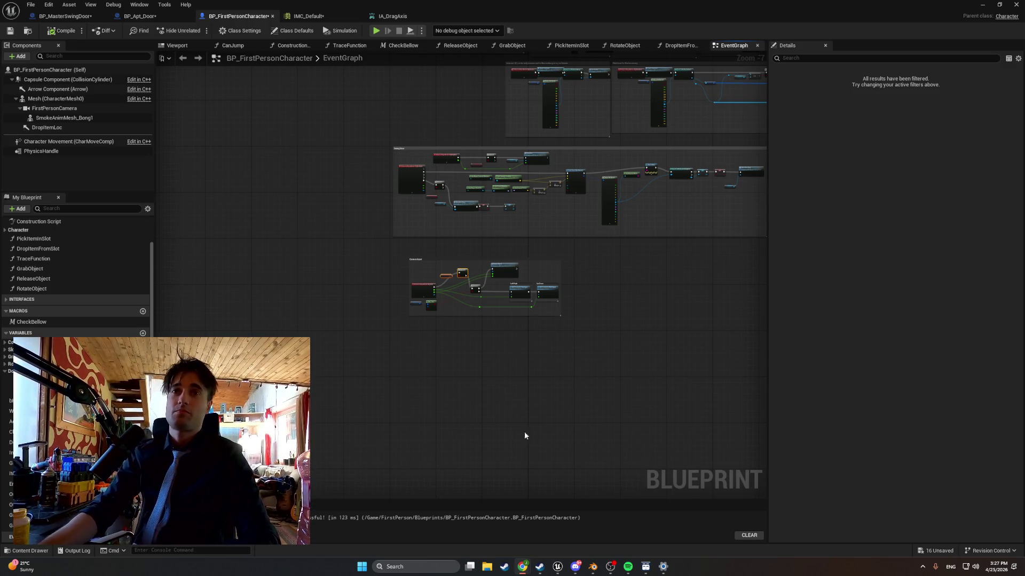
{"action": "mouse_move", "coordinate": [473, 392]}
{"action": "left_mouse_down"}
{"action": "mouse_move", "coordinate": [384, 439]}
{"action": "mouse_move", "coordinate": [356, 518]}
{"action": "left_mouse_up"}
{"action": "left_click_drag", "start_coordinate": [347, 391], "coordinate": [507, 236]}
{"action": "mouse_move", "coordinate": [564, 139]}
{"action": "left_mouse_down"}
{"action": "mouse_move", "coordinate": [568, 100]}
{"action": "mouse_move", "coordinate": [623, 12]}
{"action": "mouse_move", "coordinate": [536, 284]}
{"action": "mouse_move", "coordinate": [534, 273]}
{"action": "left_mouse_up"}
Save BP_FirstPersonCharacter, then Save All so the door blueprints and IMC_Default are saved too
{"action": "left_click", "coordinate": [147, 60]}
{"action": "left_click", "coordinate": [10, 30]}
{"action": "left_click", "coordinate": [31, 5]}
{"action": "left_click", "coordinate": [52, 62]}
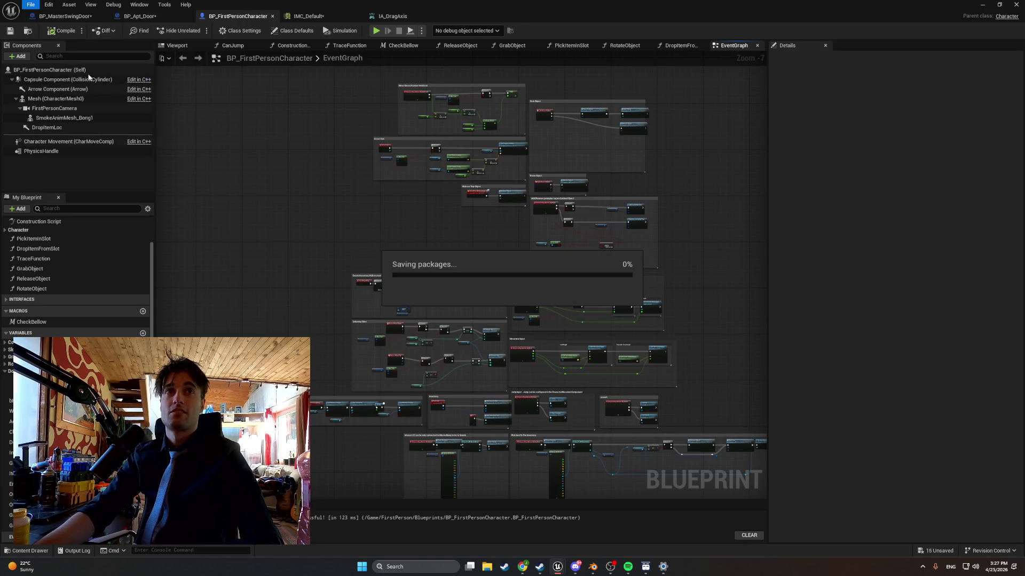
{"action": "scroll", "coordinate": [228, 165], "scroll_direction": "down", "scroll_amount": 2}
{"action": "scroll", "coordinate": [229, 165], "scroll_direction": "down", "scroll_amount": 1}
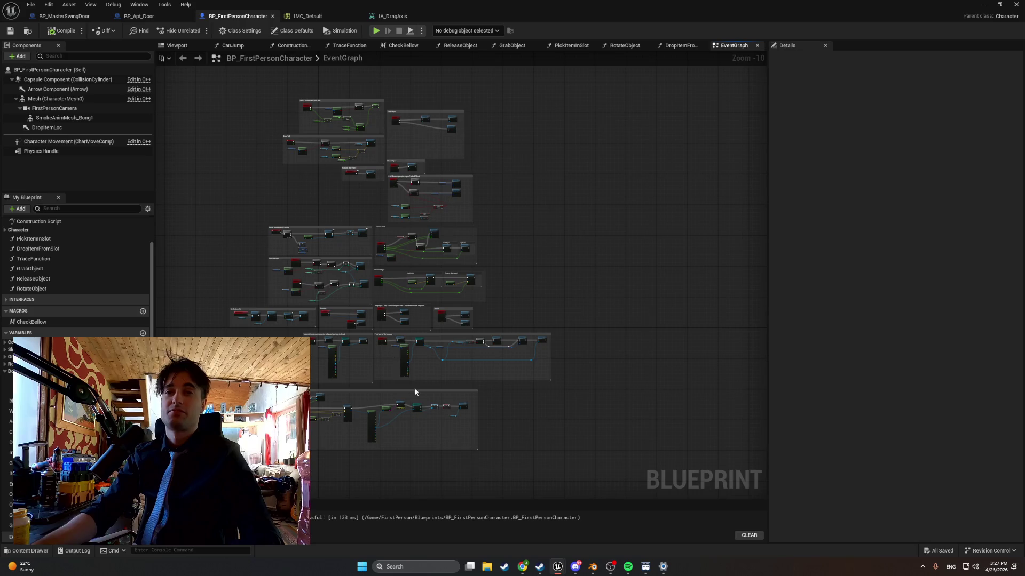